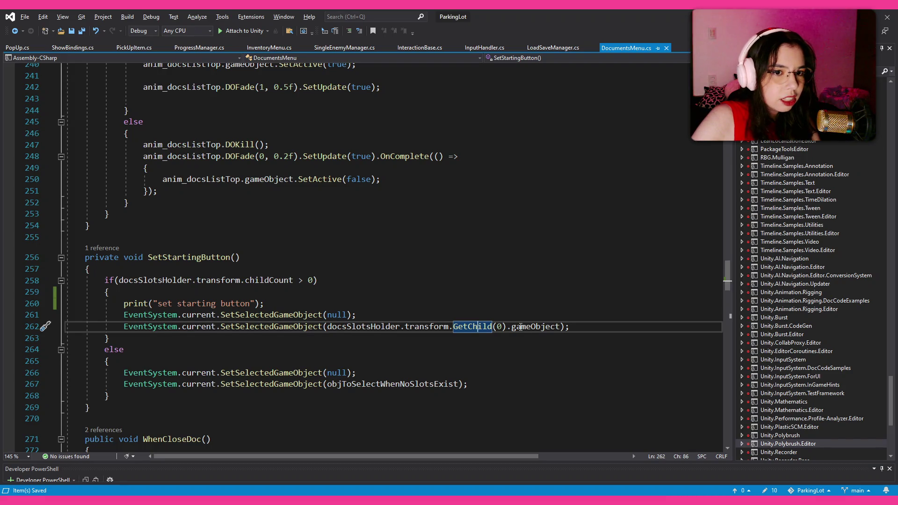
Inspect the gameObject call on line 262 of SetStartingButton, then return to the Unity Editor.
double_click(520, 327)
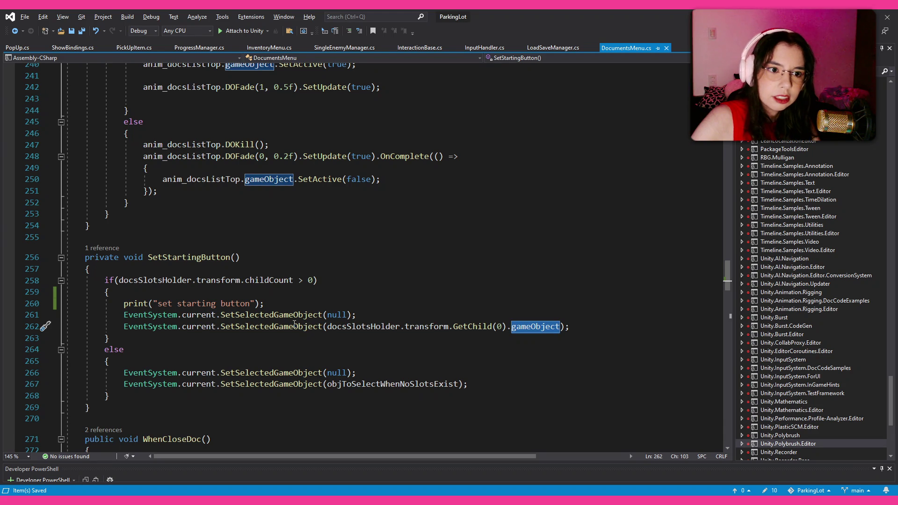
key(alt+Tab)
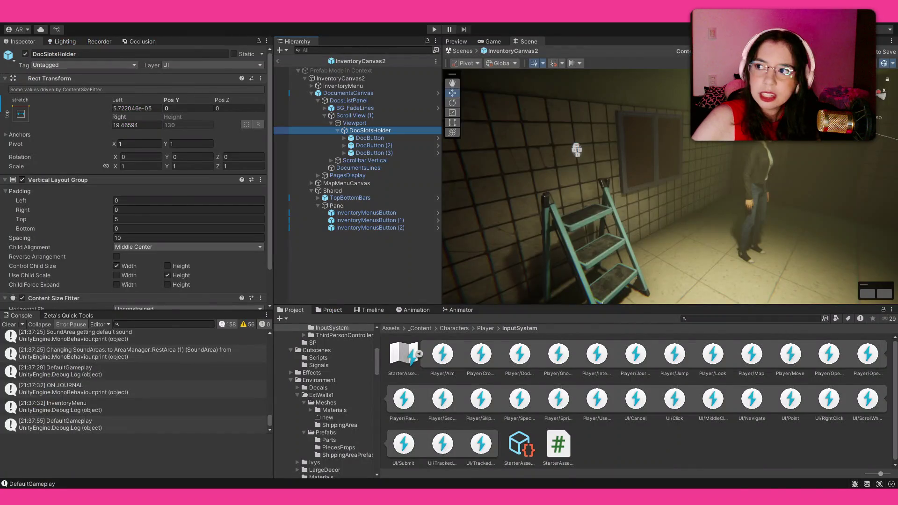
Select DocButton under DocSlotsHolder and review its Image, Button, Doc Button Slot and 400×30 Layout Element.
key(alt+Tab)
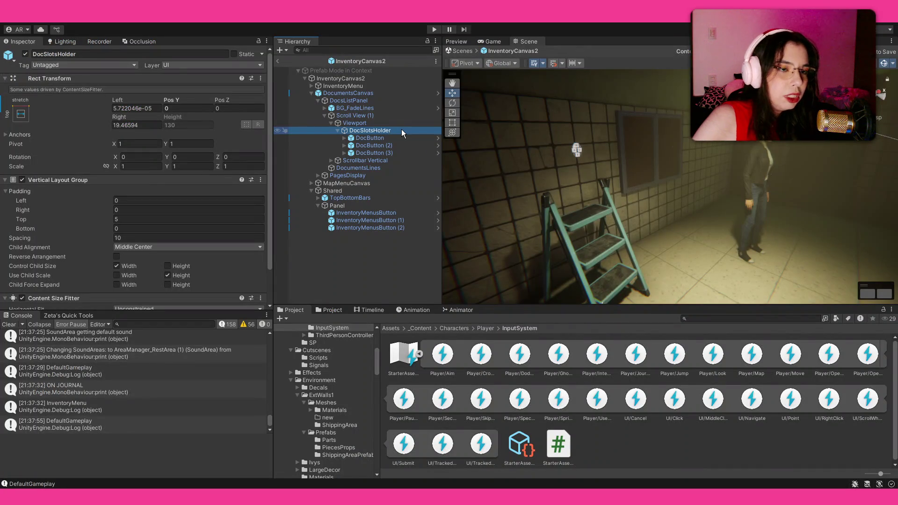
click(402, 138)
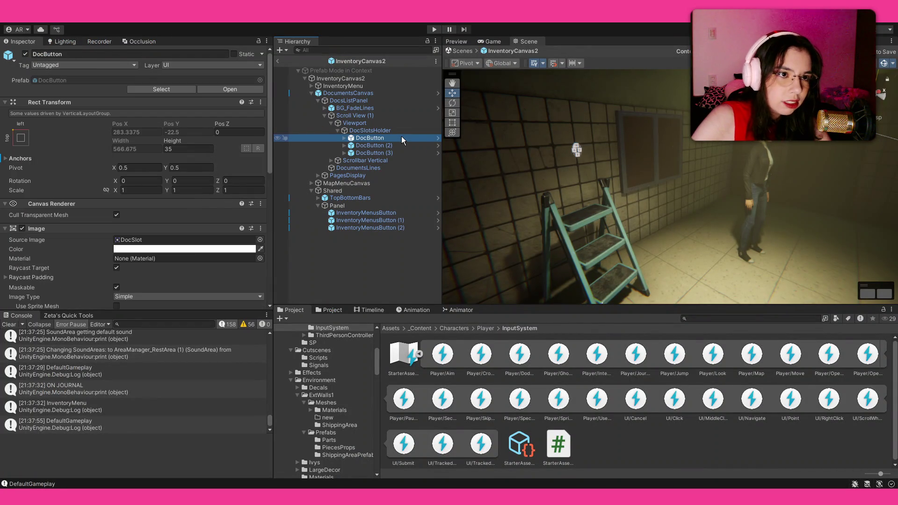
click(355, 131)
click(364, 138)
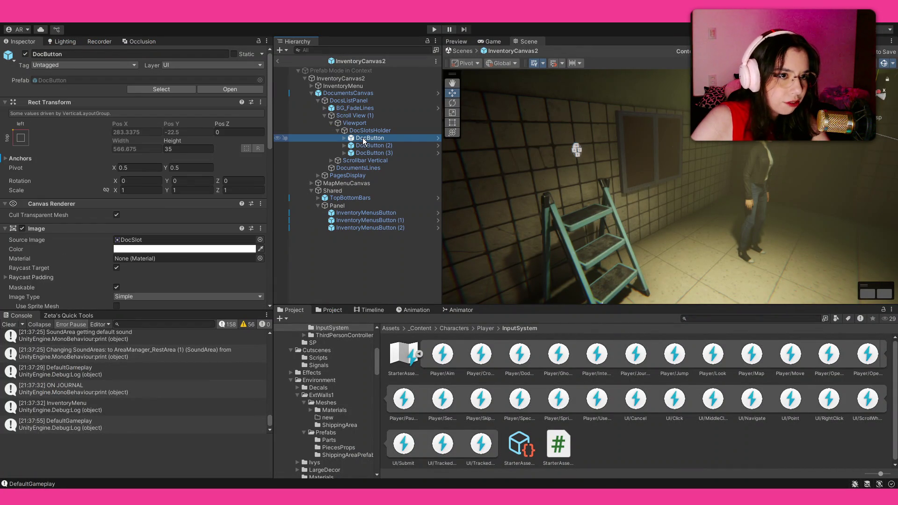
scroll(67, 173, down, 10)
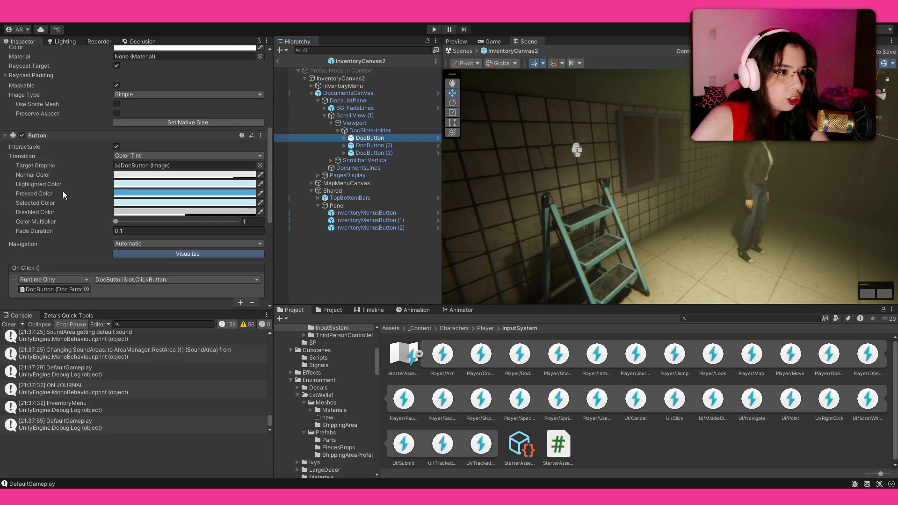
scroll(60, 196, down, 5)
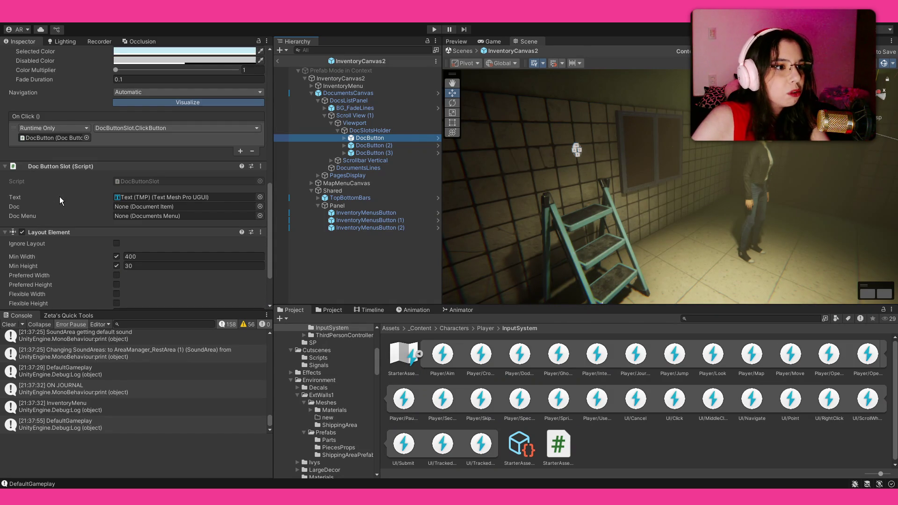
scroll(60, 196, down, 3)
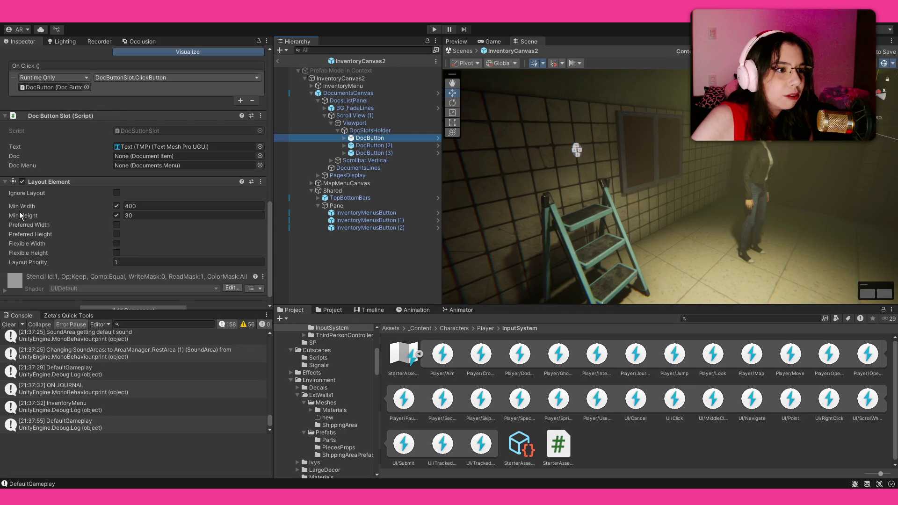
scroll(18, 211, up, 8)
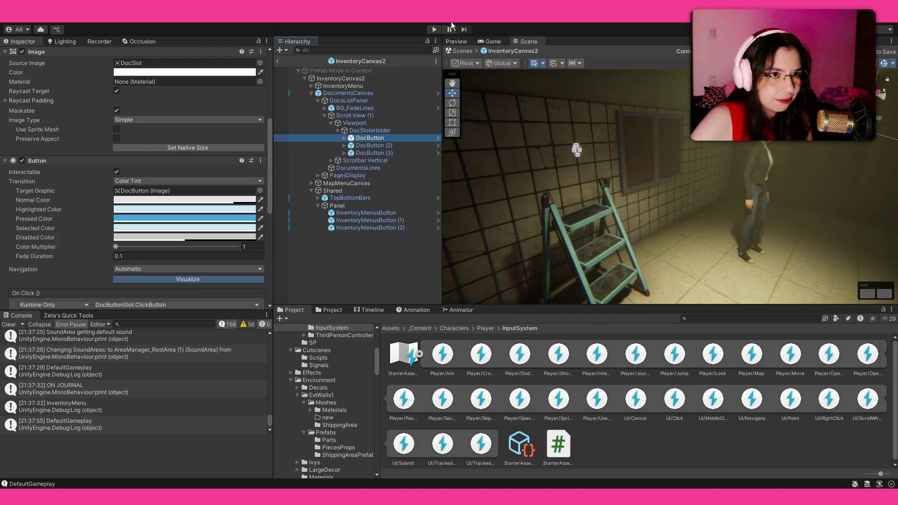
Leave the InventoryCanvas2 prefab for the Main scene and start the game in Play mode.
click(277, 61)
click(433, 29)
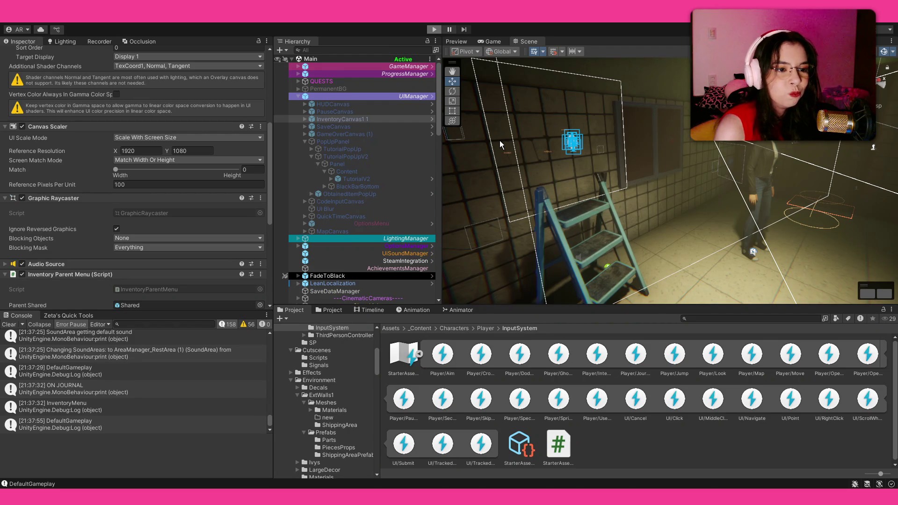
key(ctrl+p)
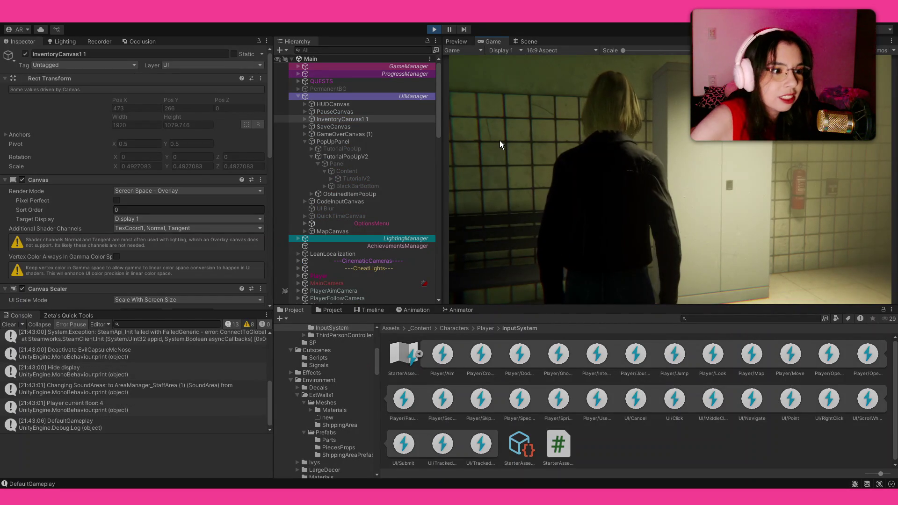
Pause the game, load save Slot 4, and open the in-game journal.
click(500, 141)
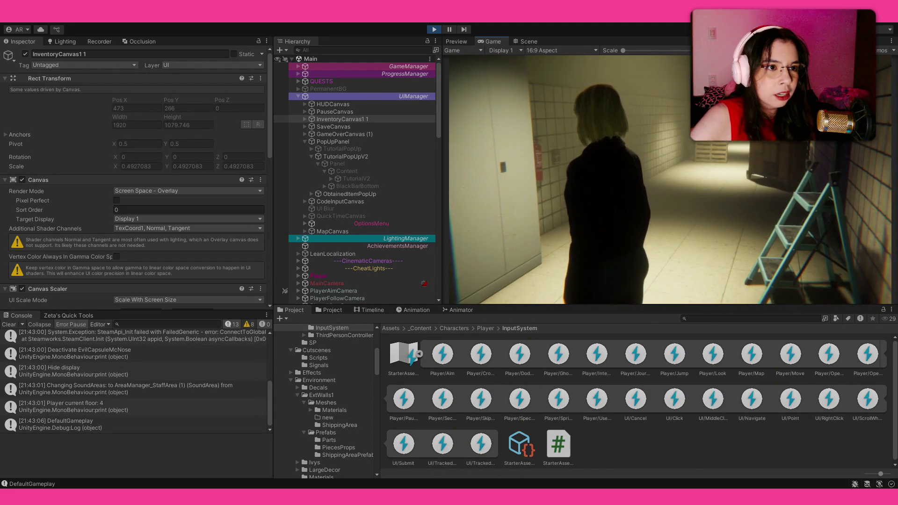
key(Escape)
click(571, 180)
click(813, 233)
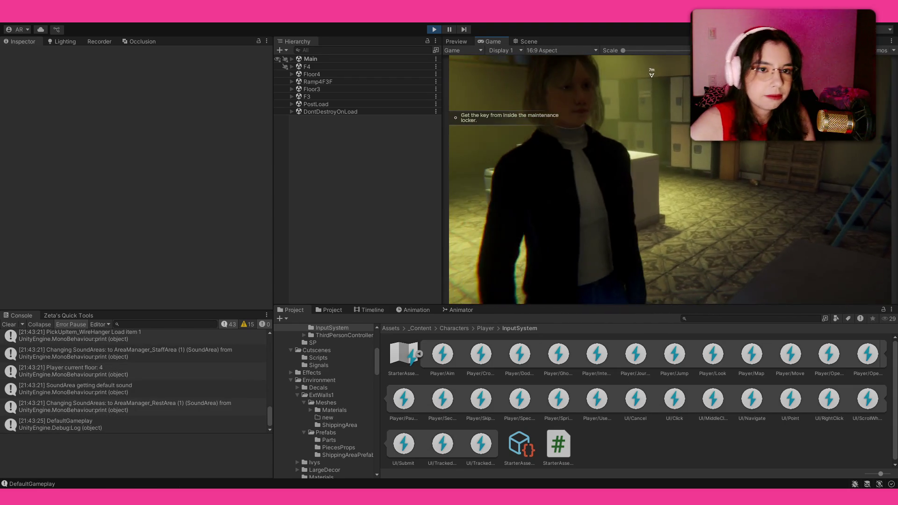
key(Tab)
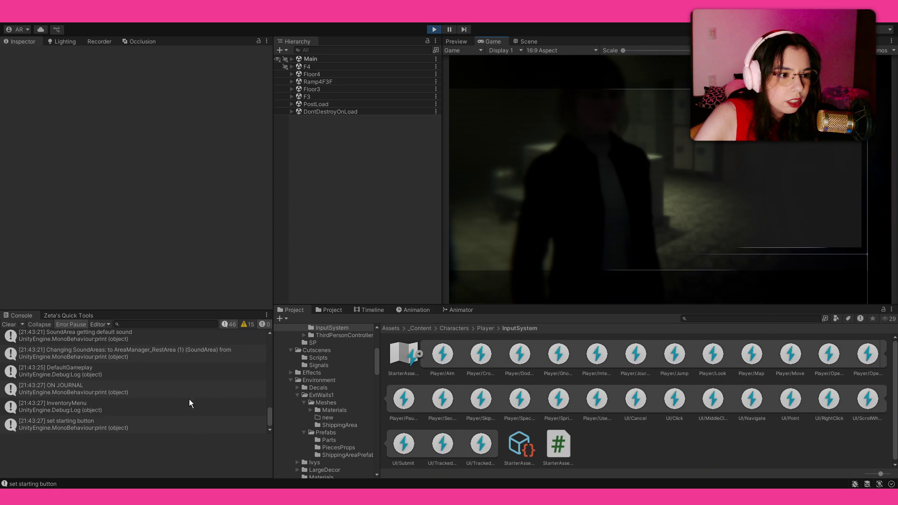
Trace the Console's 'set starting button' log to DocumentsMenu.cs line 260 in Visual Studio.
click(194, 422)
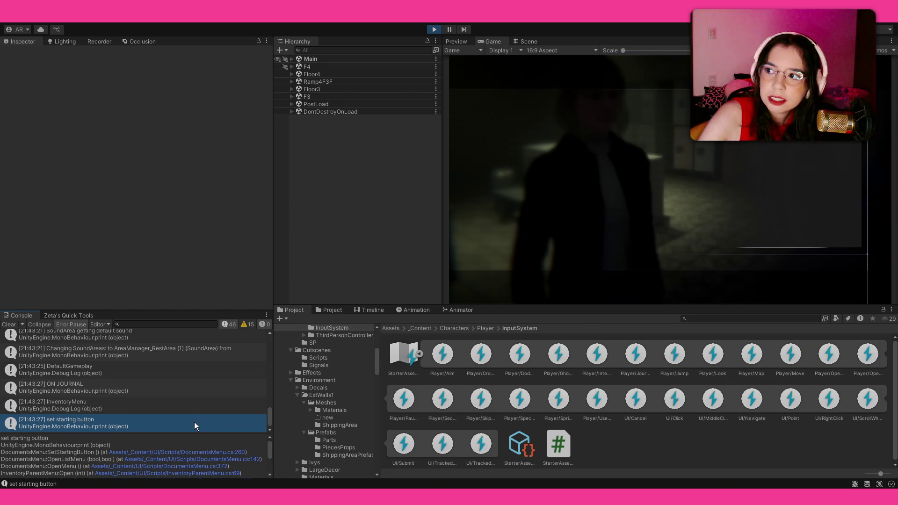
double_click(195, 421)
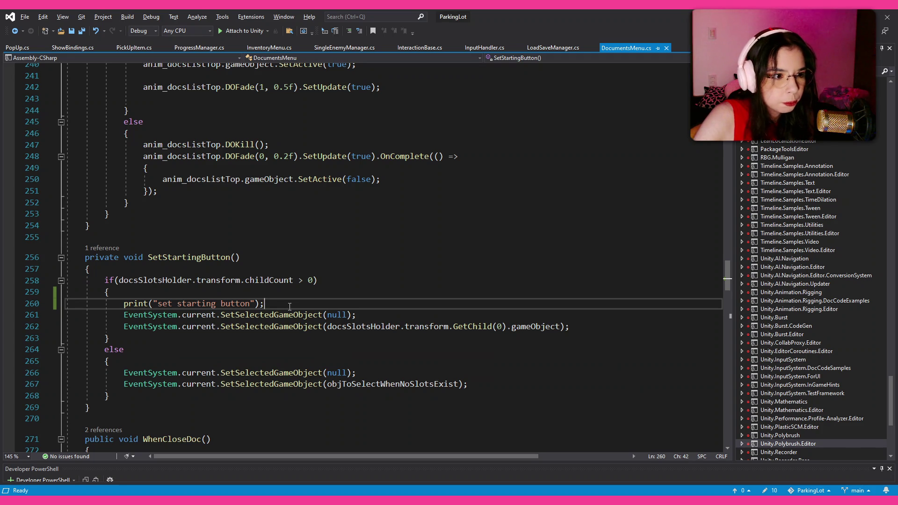
Scroll up through DocumentsMenu.cs to review the menu-closing code.
scroll(289, 306, down, 3)
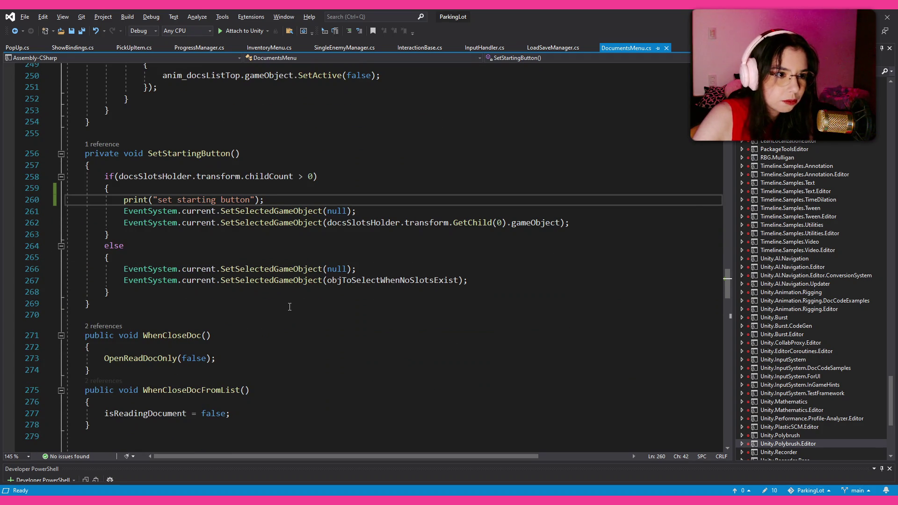
scroll(272, 297, up, 3)
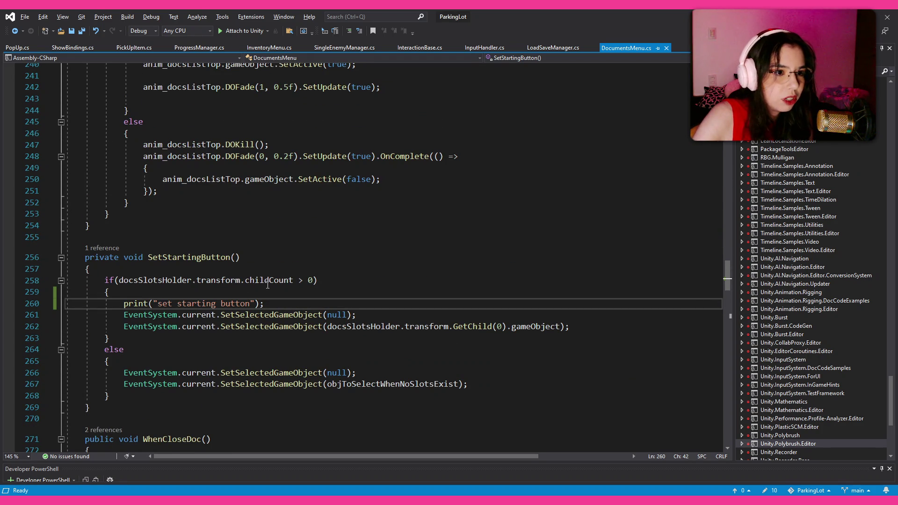
scroll(256, 300, up, 5)
scroll(256, 300, up, 17)
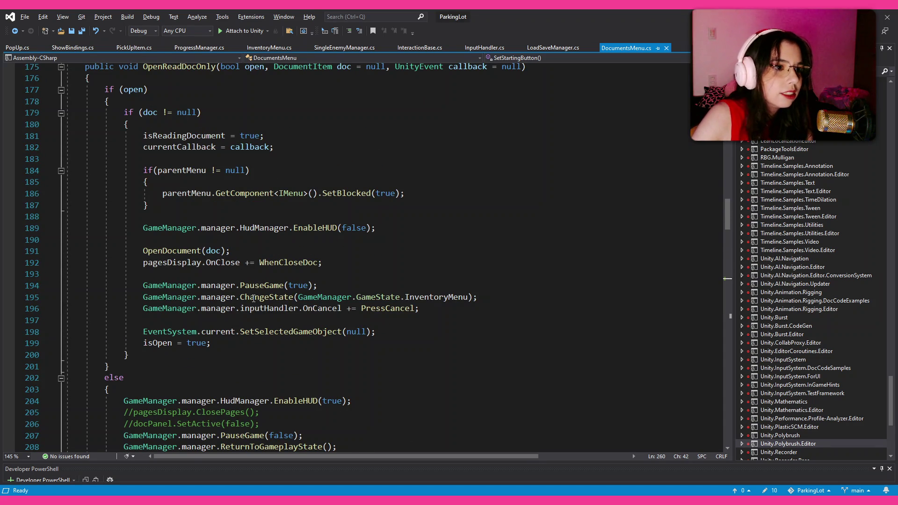
scroll(253, 298, up, 6)
scroll(253, 299, down, 7)
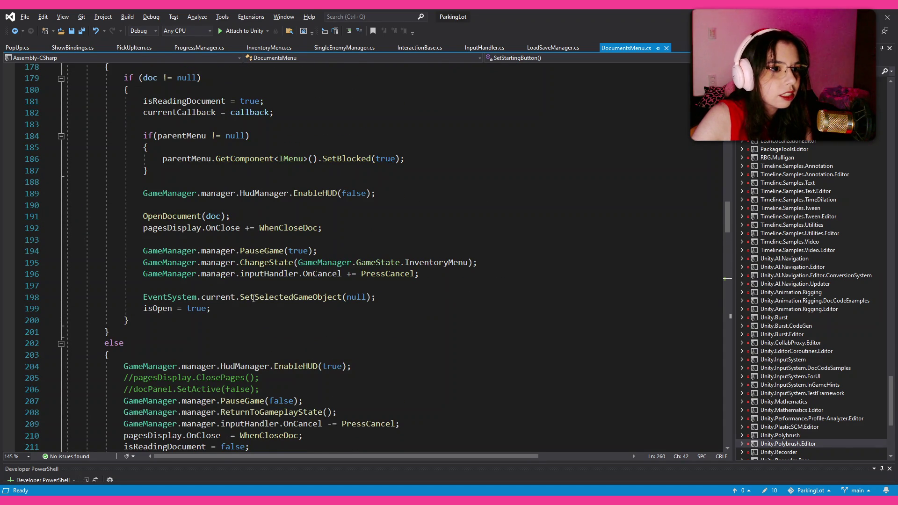
scroll(253, 298, up, 1)
scroll(253, 299, up, 4)
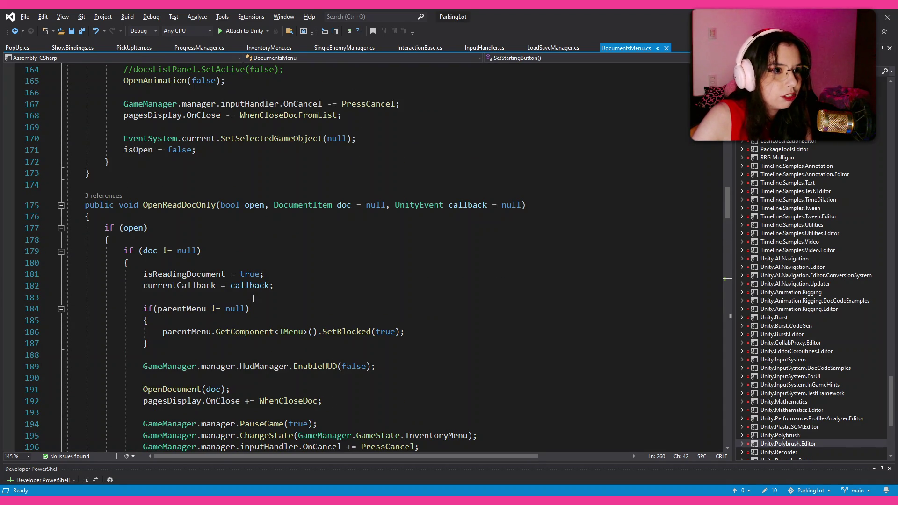
scroll(253, 298, up, 4)
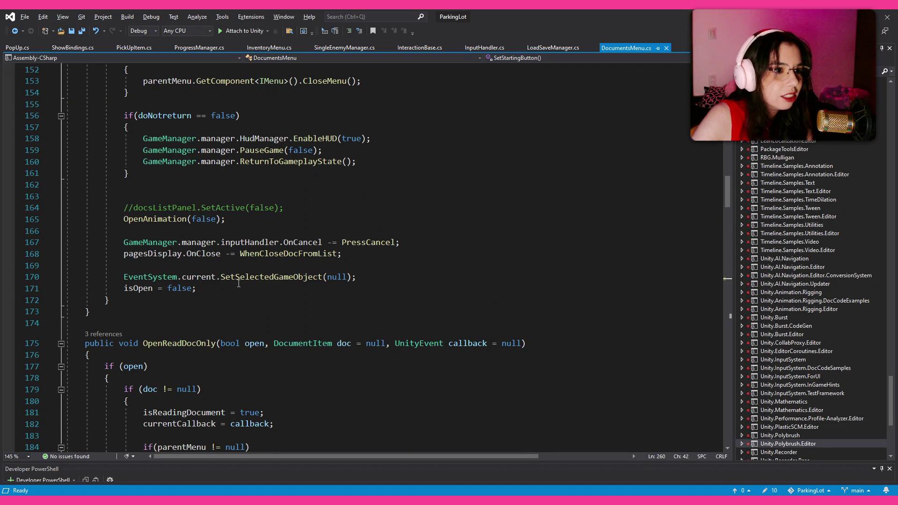
scroll(219, 296, up, 9)
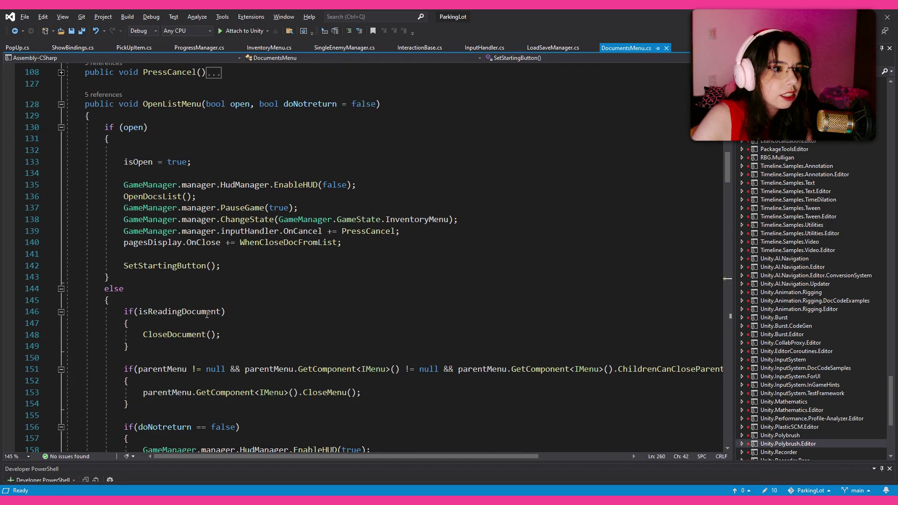
scroll(207, 315, down, 9)
Jump from OpenListMenu to the OpenDocsList definition and read the OpenAnimation fade code.
click(194, 305)
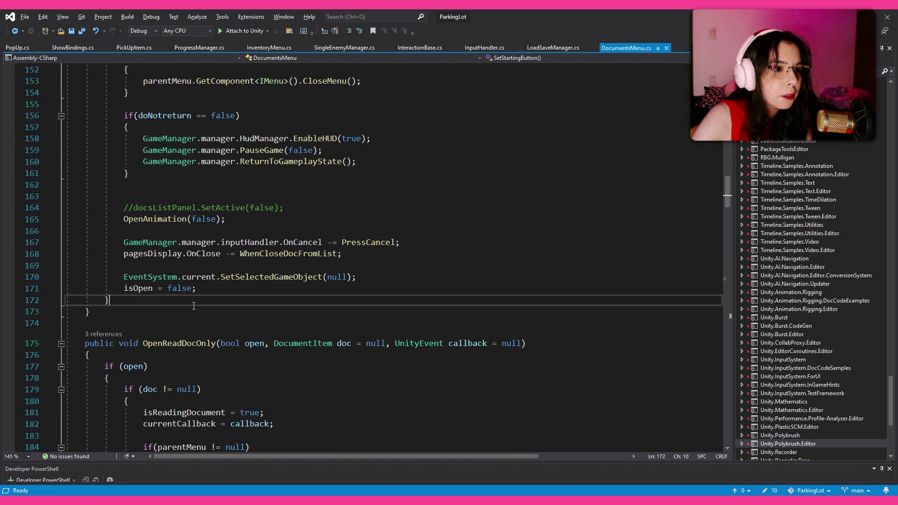
scroll(193, 305, up, 15)
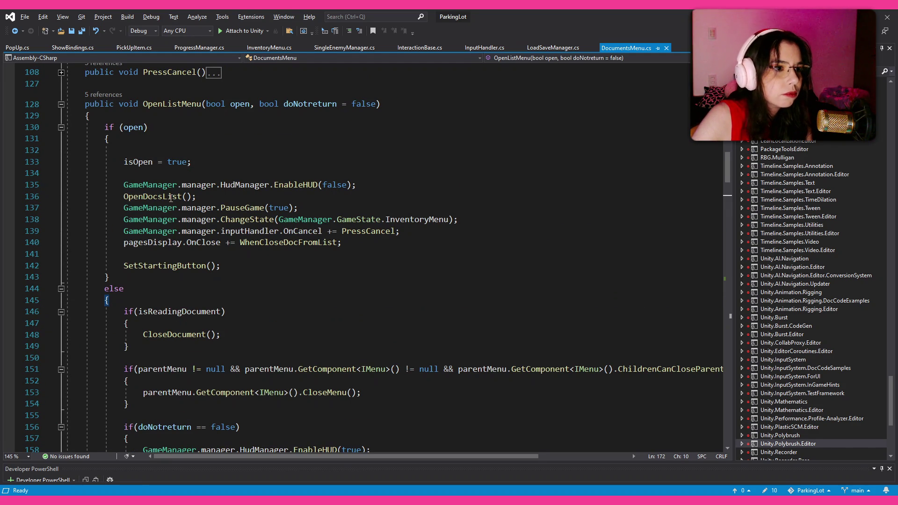
click(152, 196)
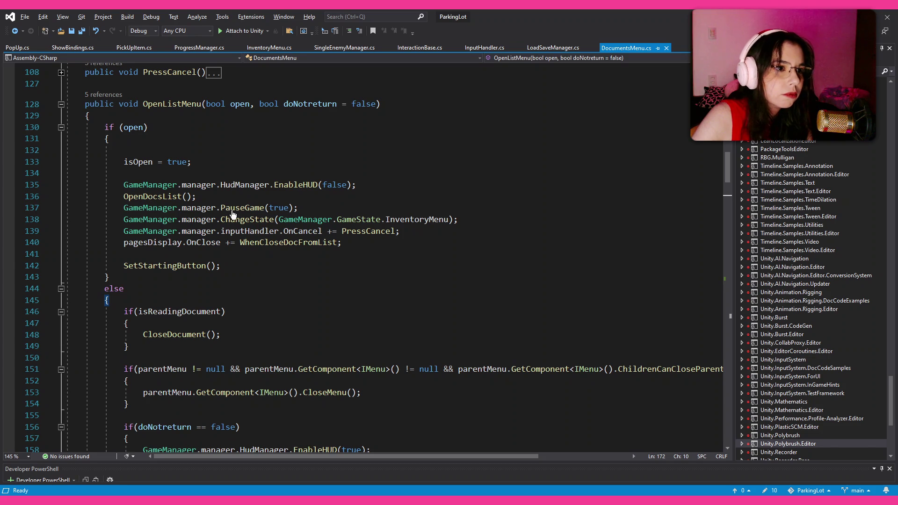
key(F12)
scroll(233, 211, down, 6)
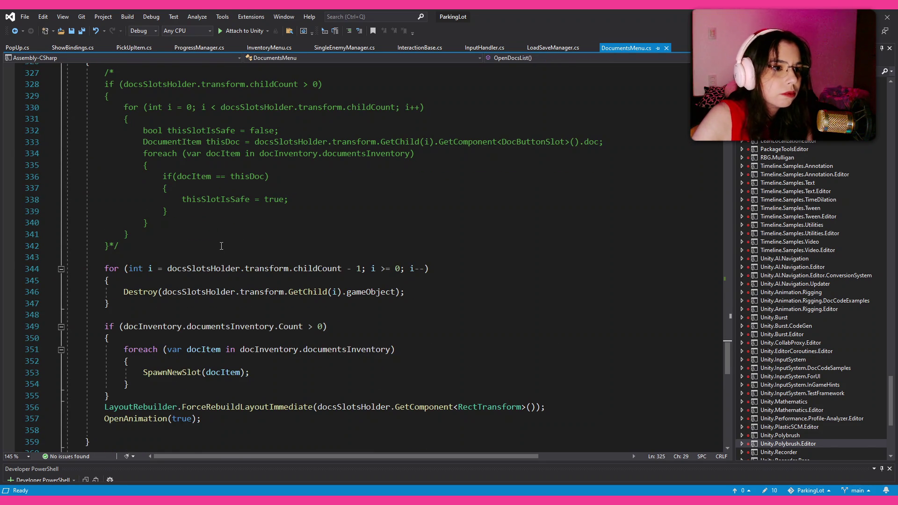
scroll(221, 246, down, 1)
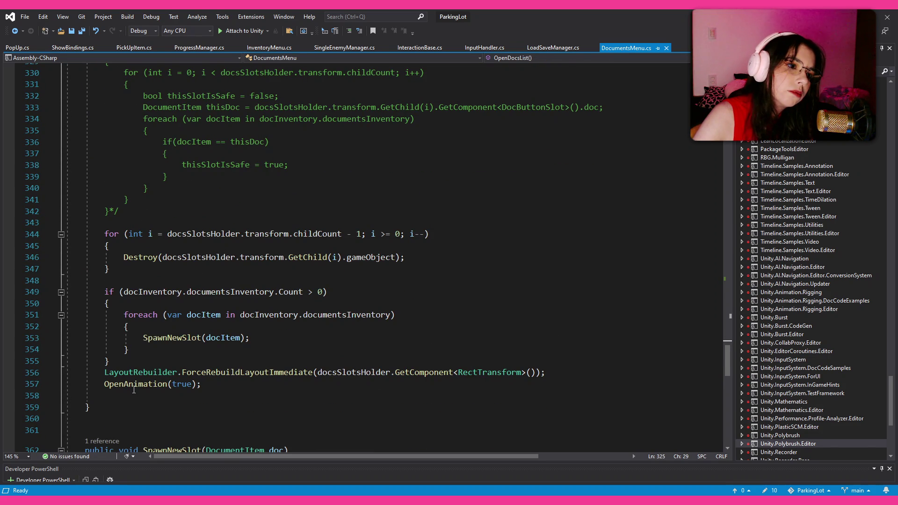
scroll(134, 390, down, 3)
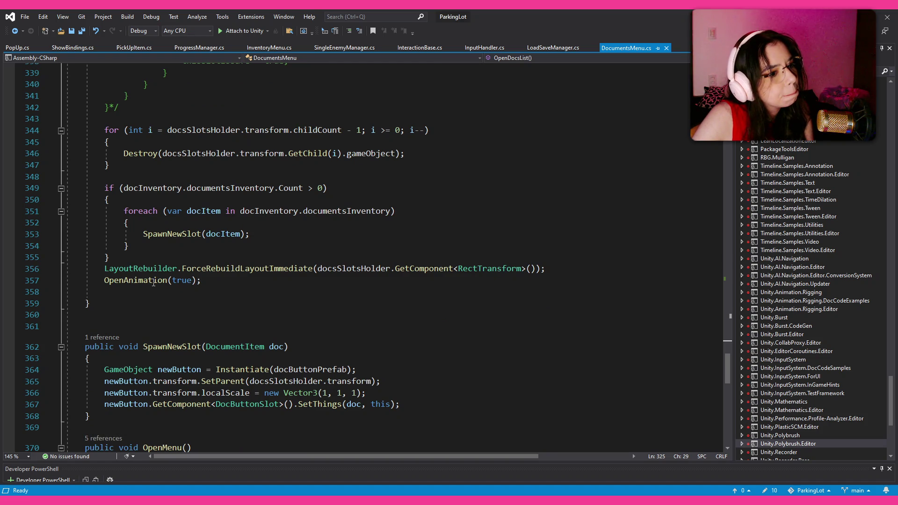
scroll(298, 437, up, 20)
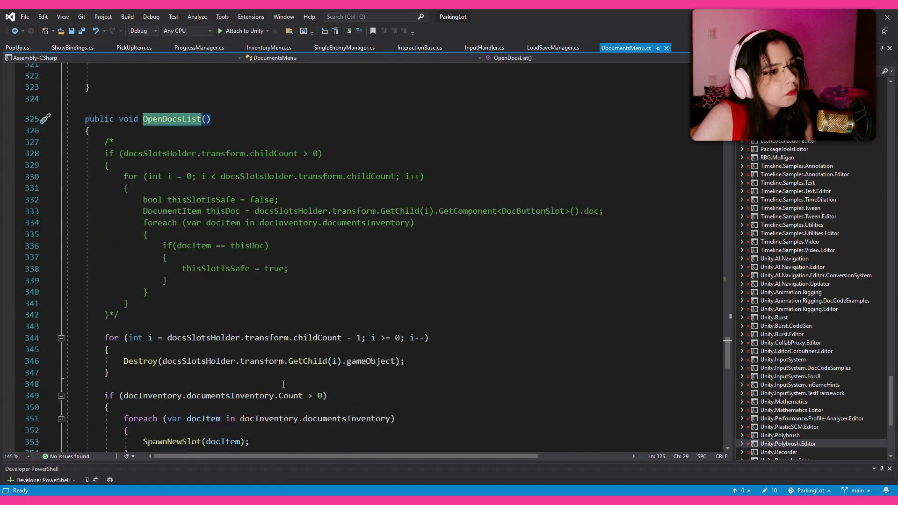
scroll(278, 366, down, 6)
scroll(278, 369, up, 20)
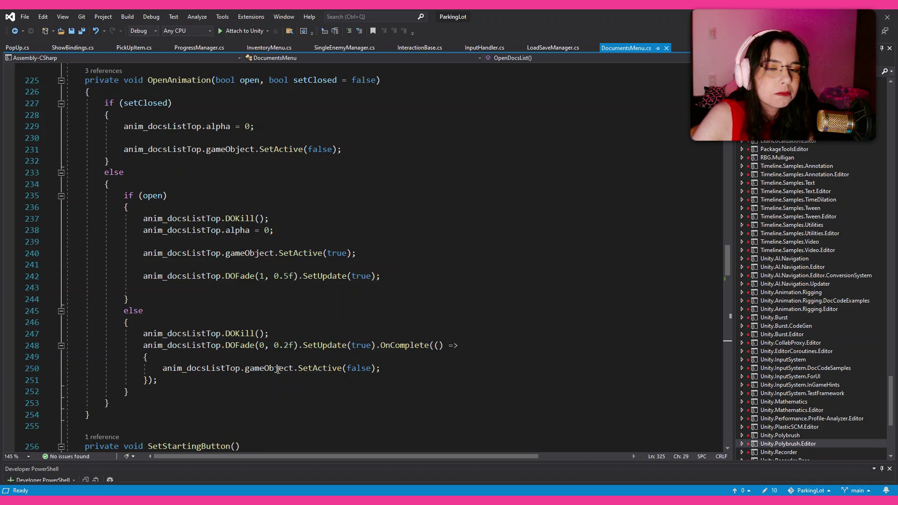
scroll(278, 370, up, 7)
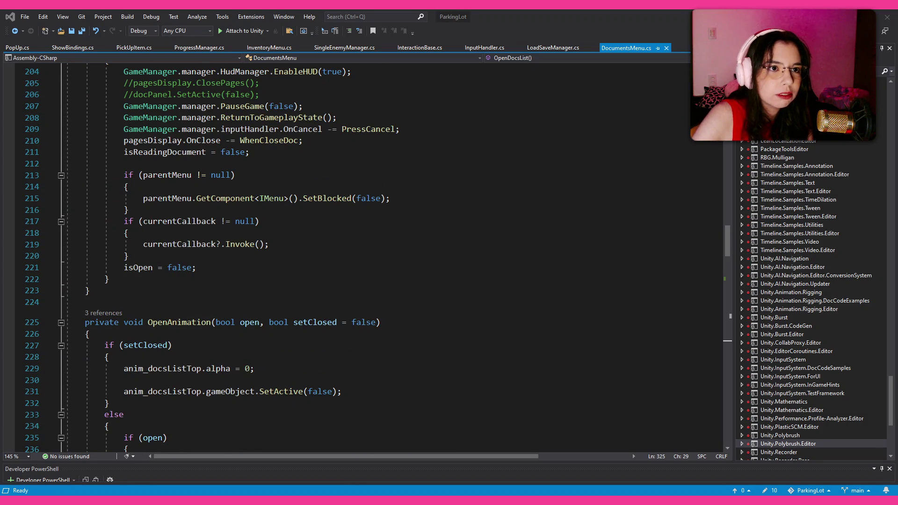
Append + docsSlotsHolder.transform.childCount to the debug print on line 260.
click(238, 279)
scroll(239, 278, up, 5)
scroll(238, 277, down, 18)
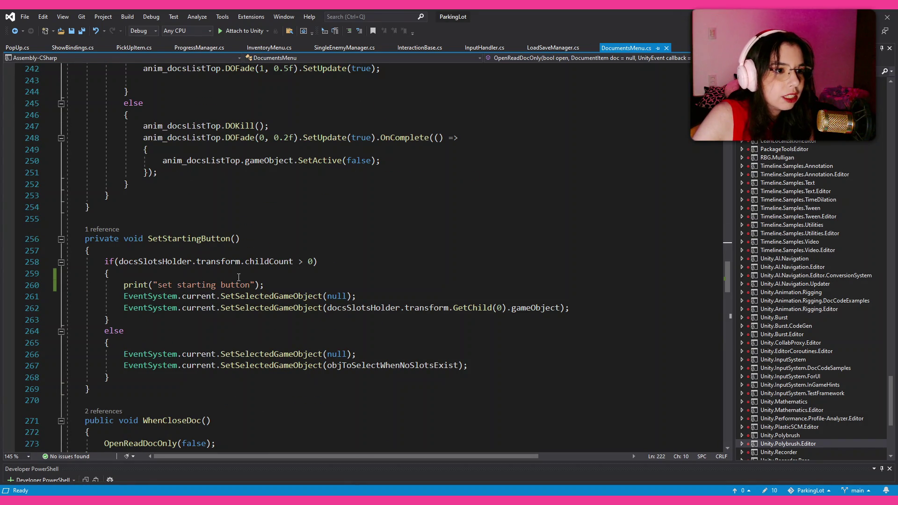
click(259, 280)
key(Left)
key(Right)
text(+ docss)
key(Tab)
text(.tra)
key(Tab)
text(.c)
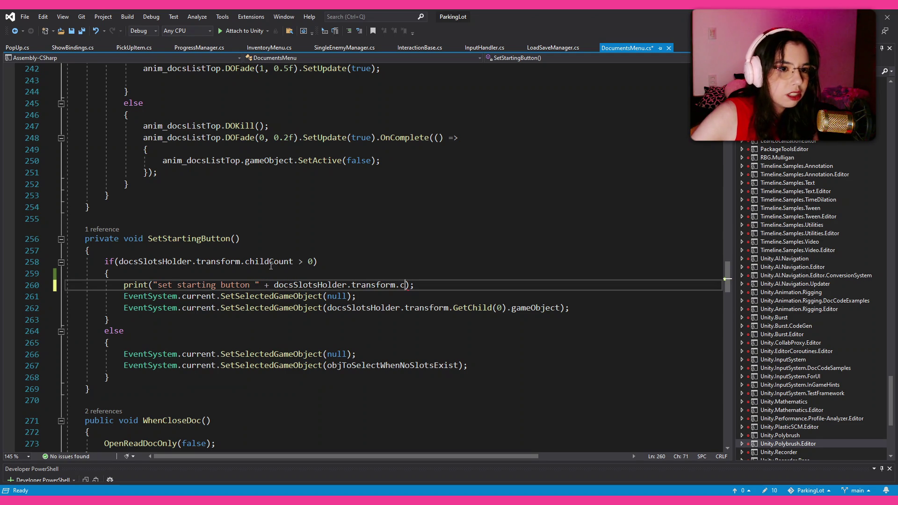
key(Tab)
Save DocumentsMenu.cs and switch back to the Unity Editor.
key(ctrl+s)
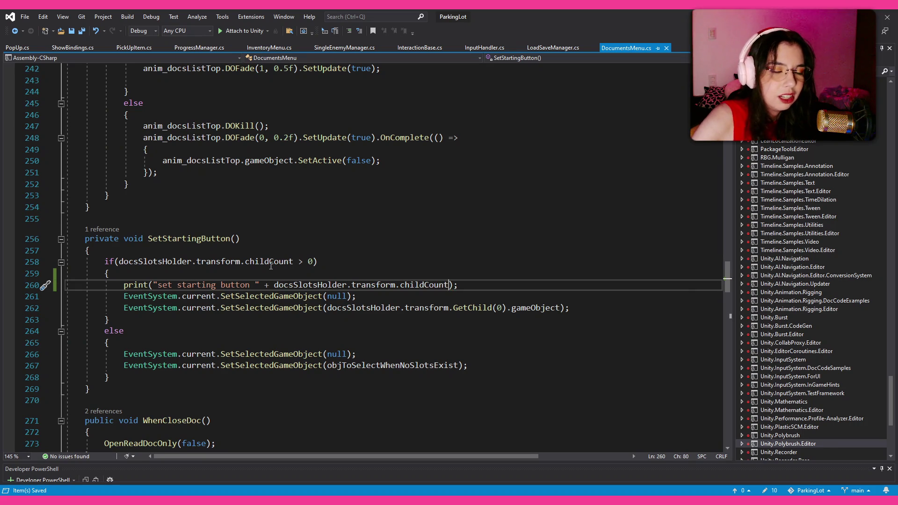
click(255, 285)
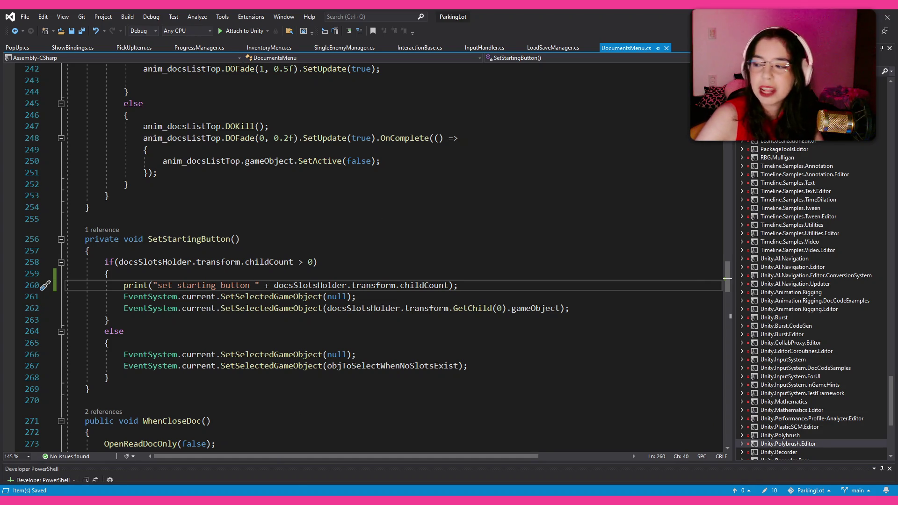
key(alt+Tab)
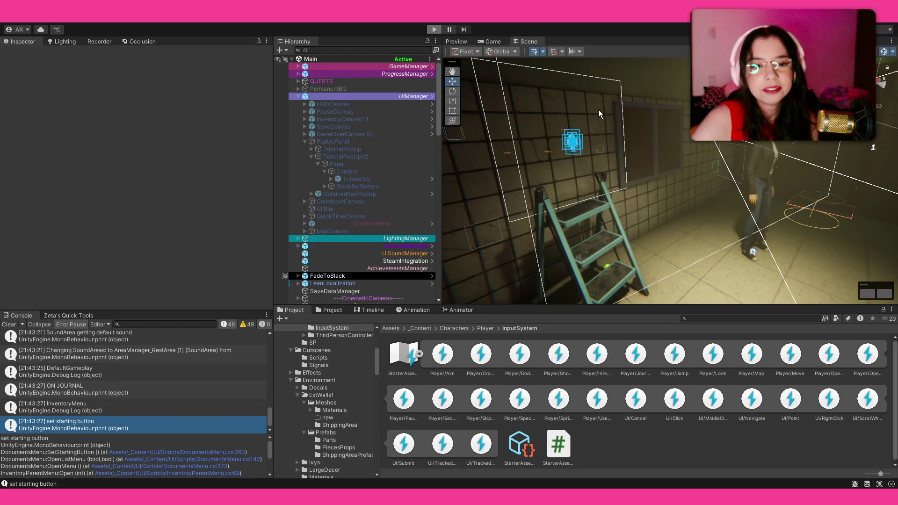
Play the game, load Slot 4 and open the journal so the Console logs 'set starting button 4'.
key(ctrl+p)
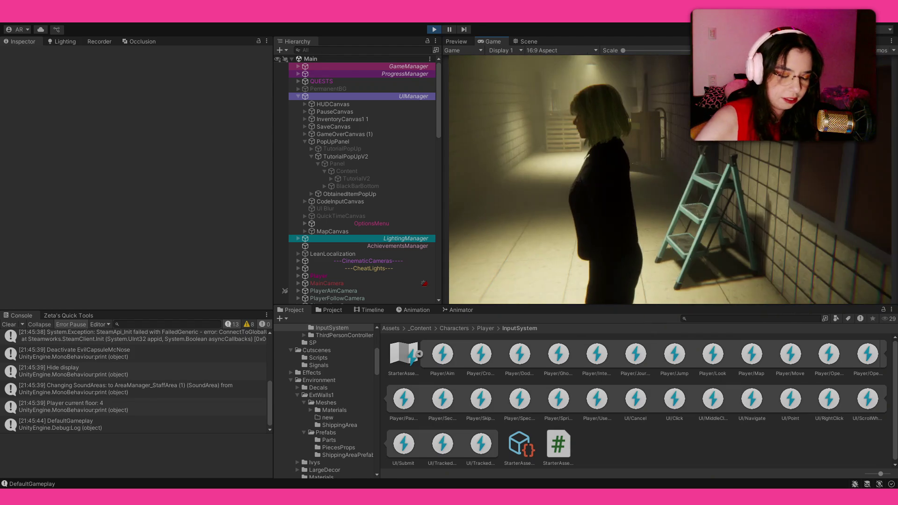
key(Escape)
click(546, 180)
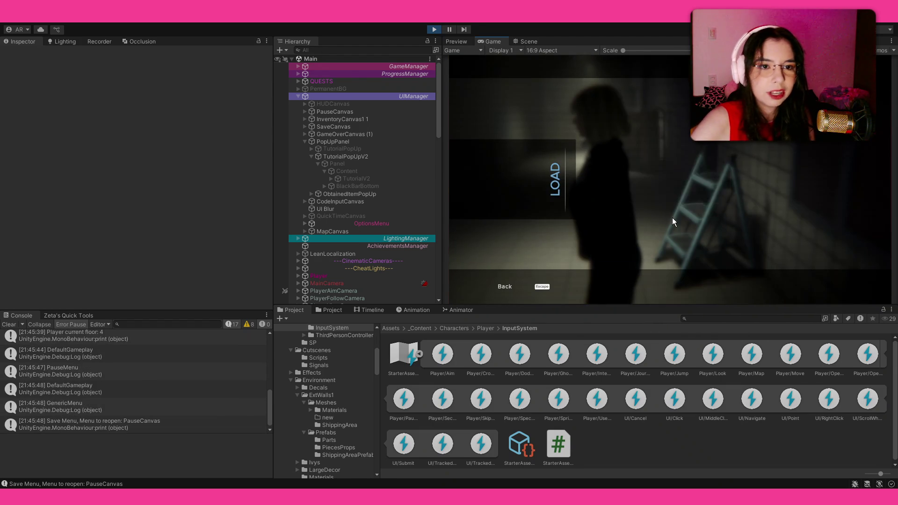
click(758, 221)
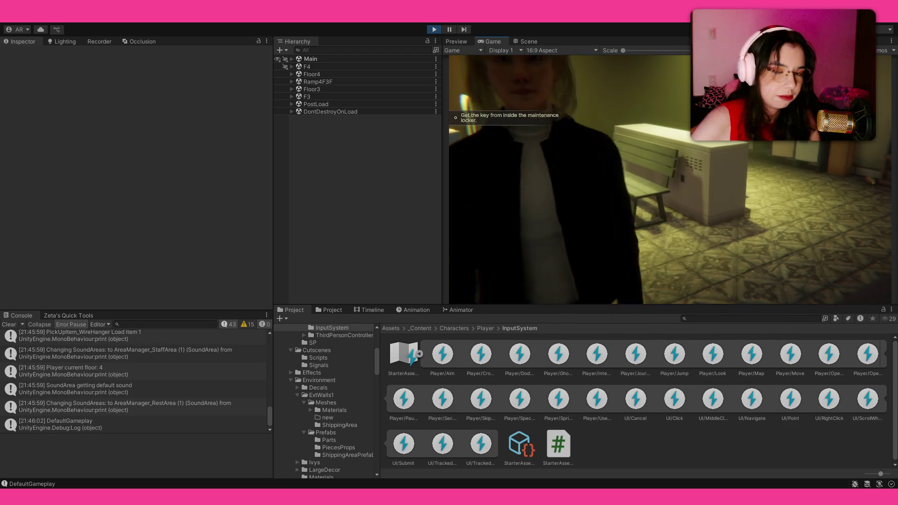
key(j)
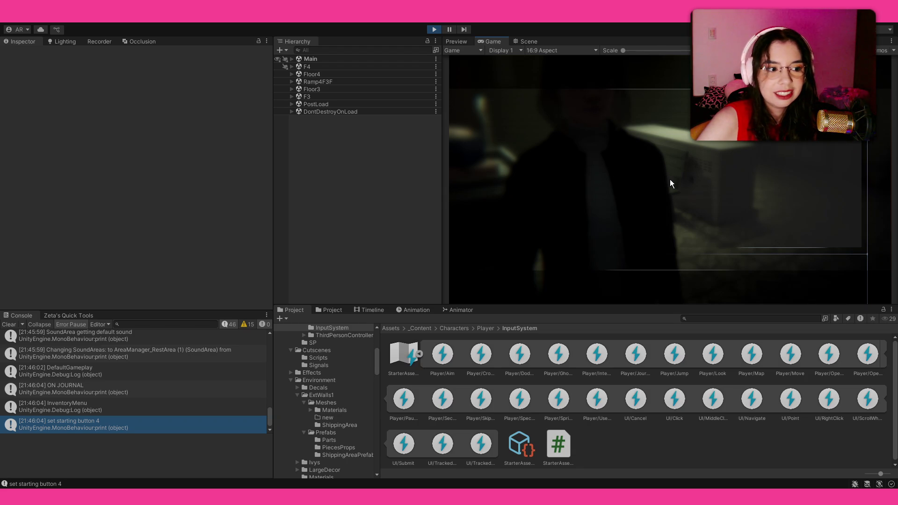
click(671, 182)
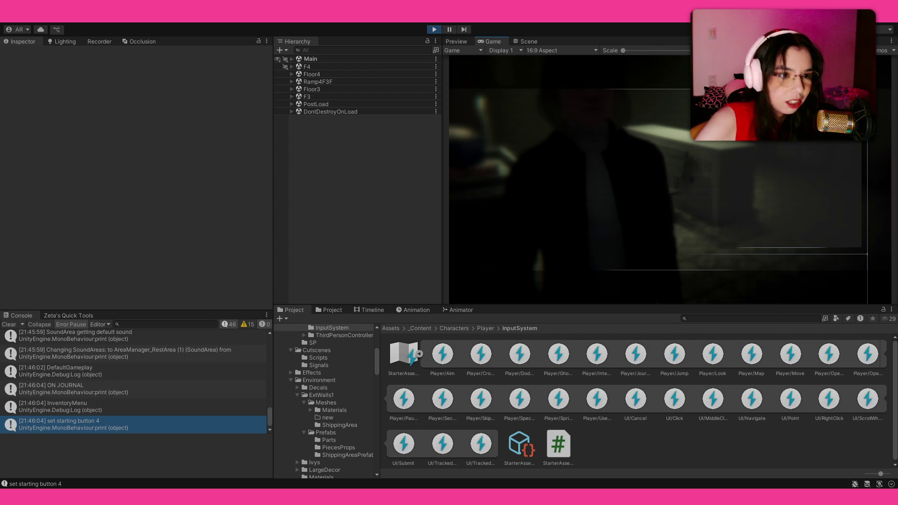
Expand Main > UIManager > InventoryCanvas1 1 down to DocSlotsHolder and select DocButton(Clone).
click(295, 59)
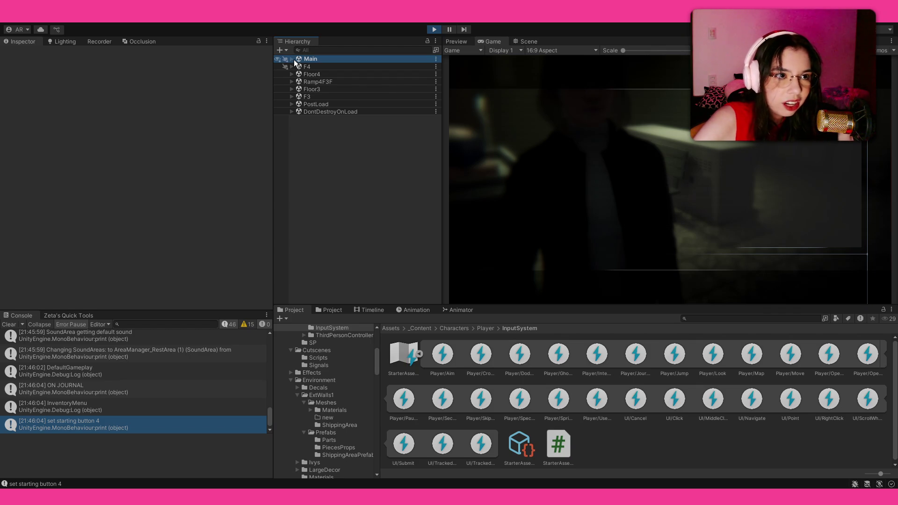
click(293, 60)
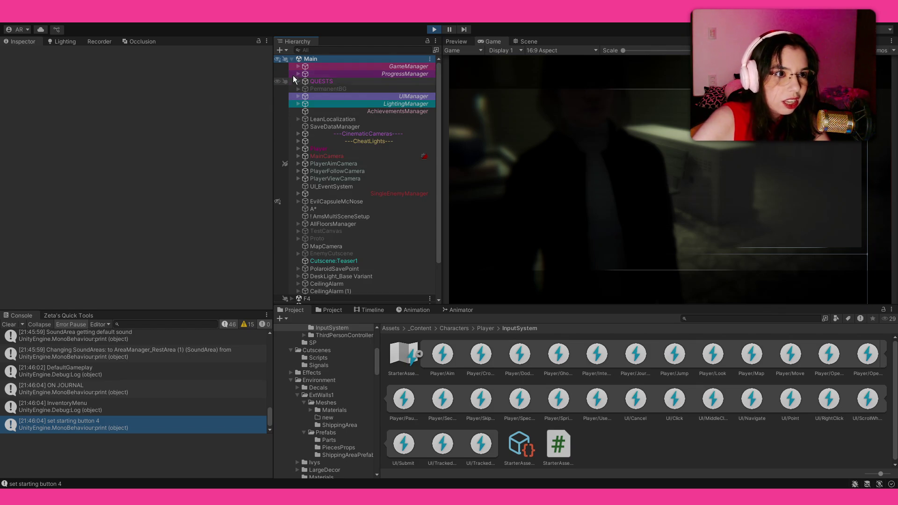
click(298, 96)
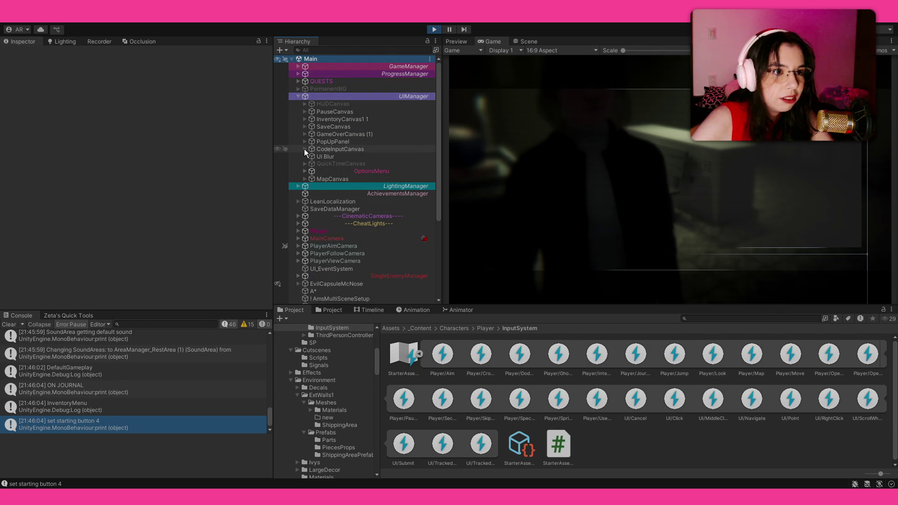
click(304, 120)
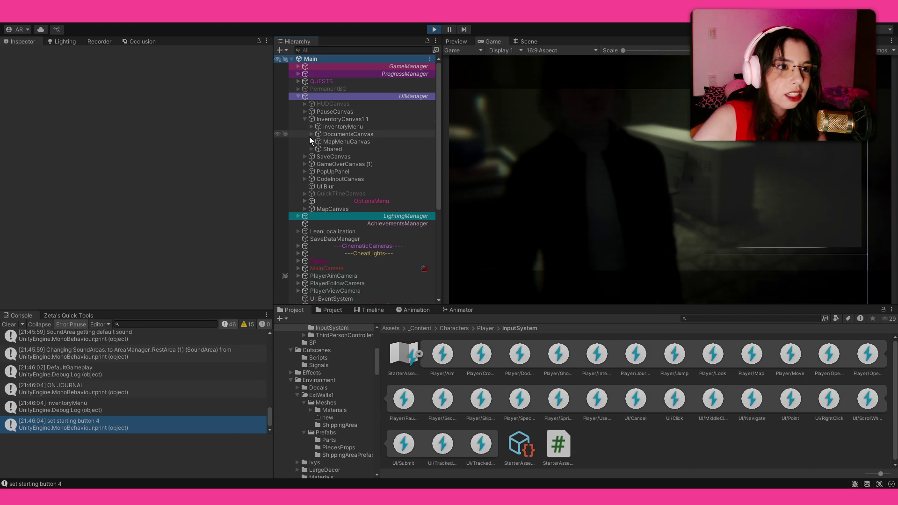
click(311, 134)
click(318, 142)
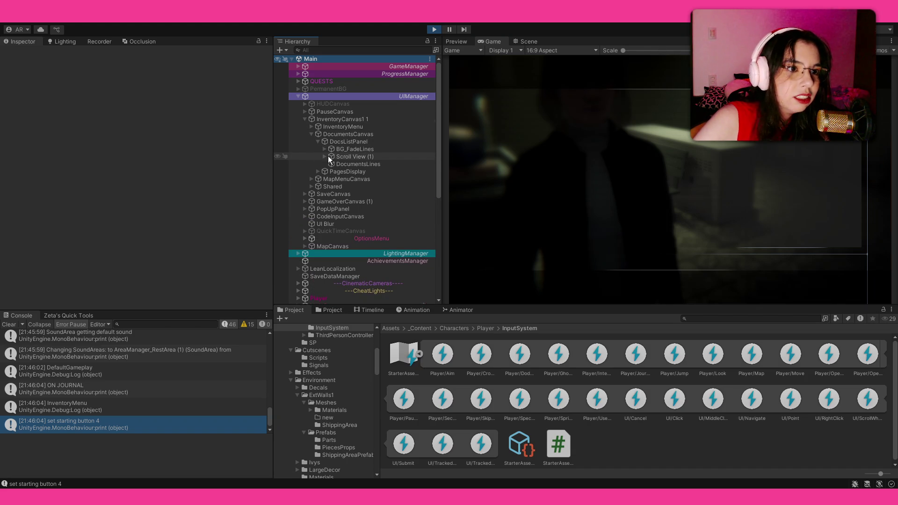
click(327, 159)
click(327, 155)
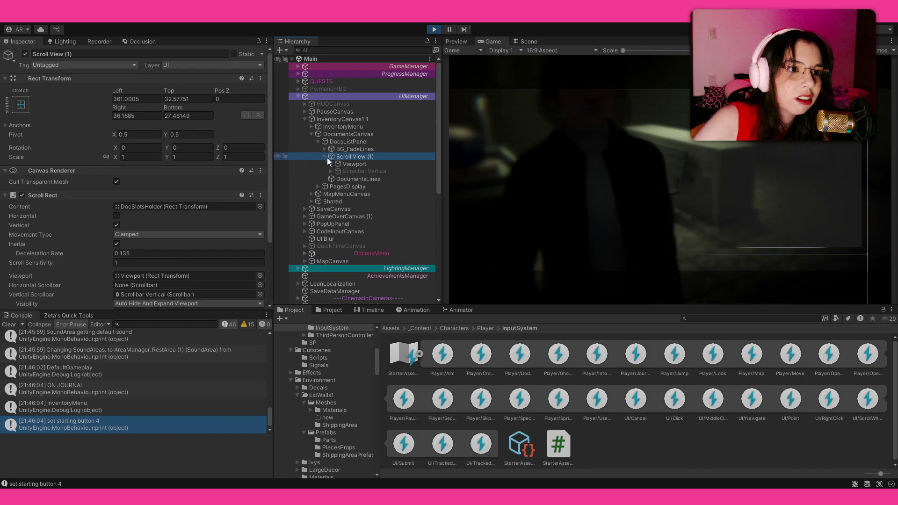
click(331, 164)
click(337, 172)
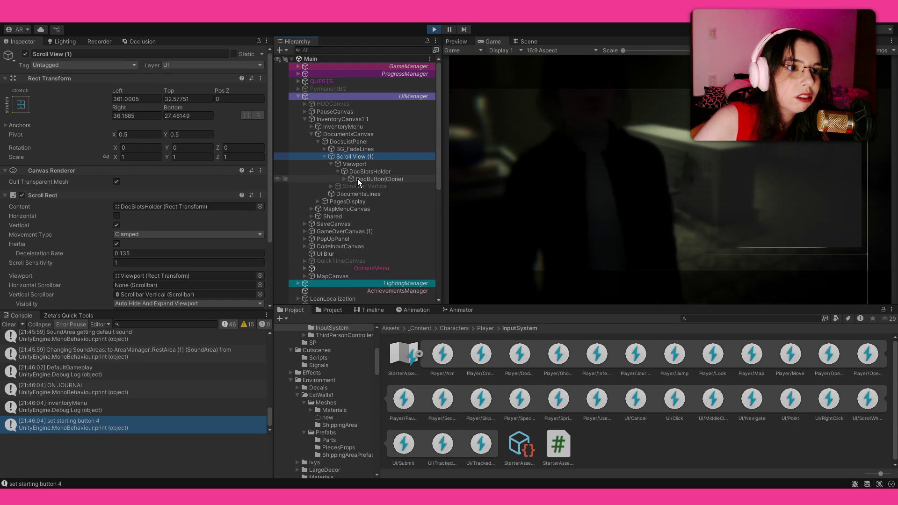
click(359, 180)
Review DocButton(Clone)'s components, then select DocSlotsHolder to check its layout settings.
scroll(359, 180, down, 3)
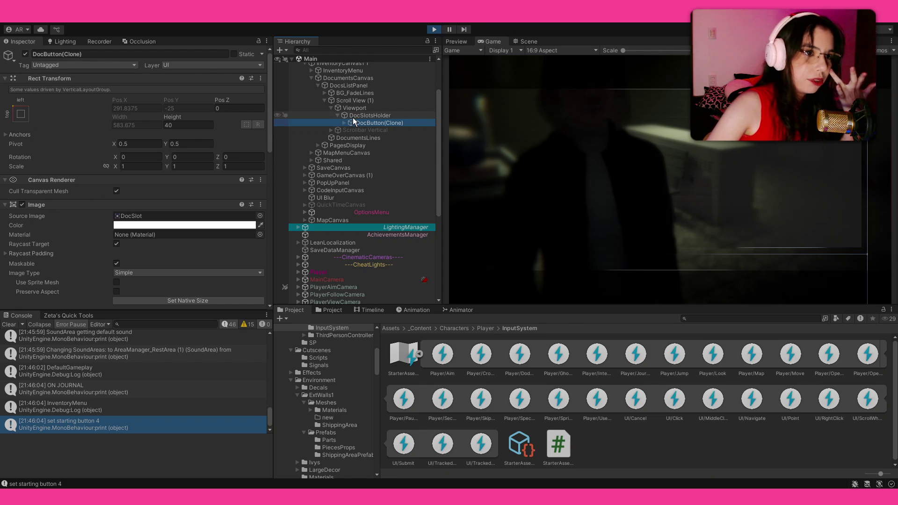
scroll(352, 108, up, 3)
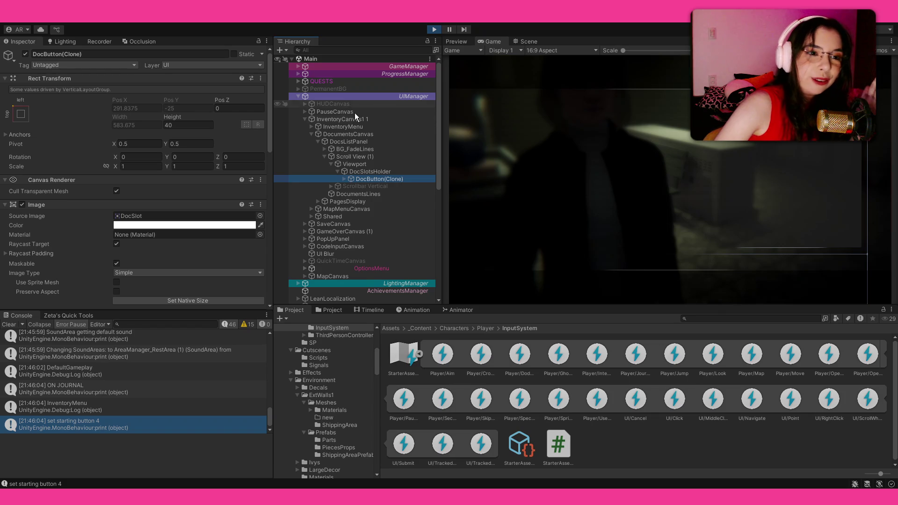
click(376, 170)
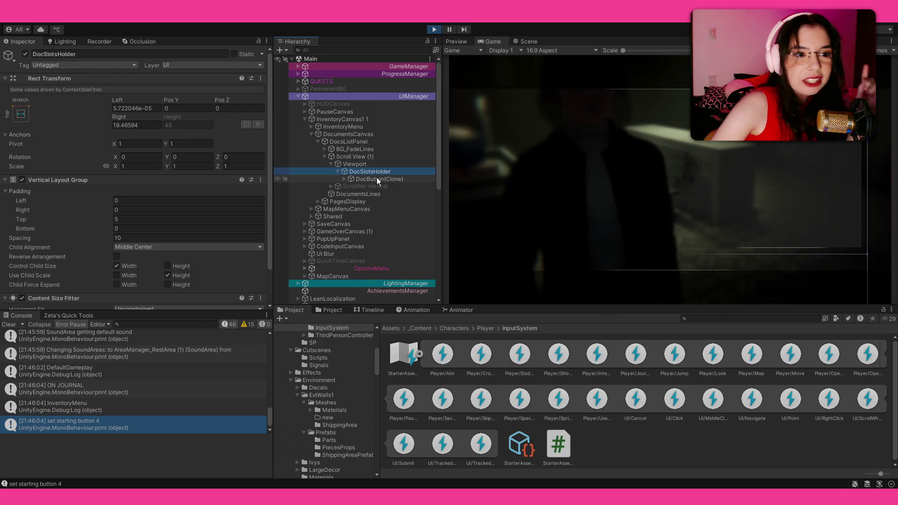
Check DocSlotsHolder's Vertical Layout Group and DocButton(Clone)'s text child, then return to Visual Studio.
click(377, 178)
click(376, 171)
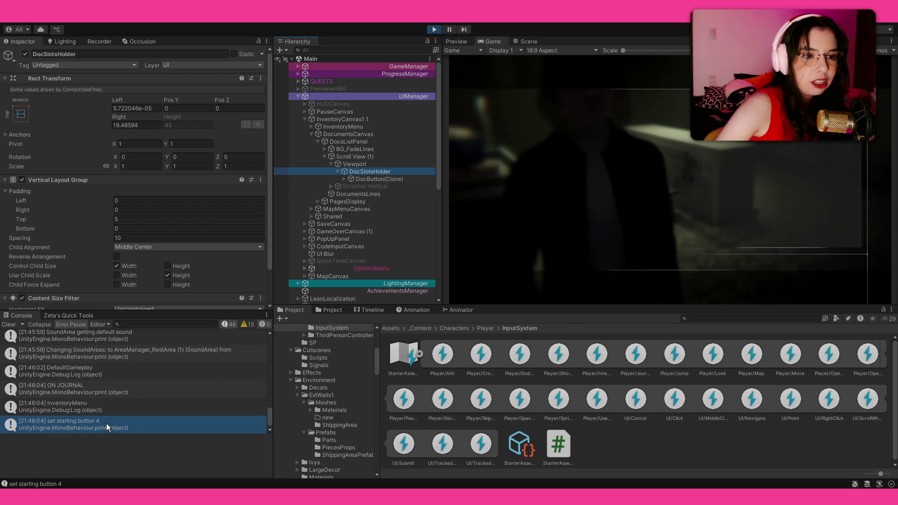
click(345, 179)
click(344, 178)
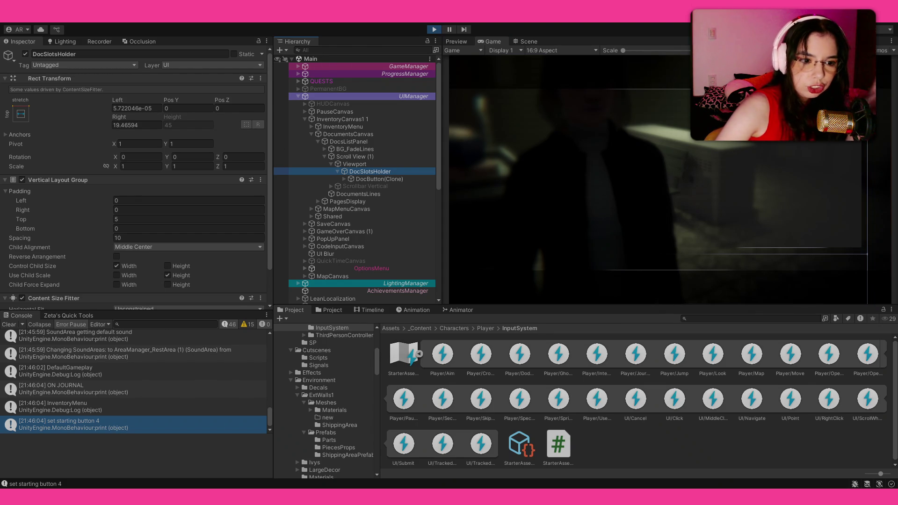
key(alt+Tab)
key(Up)
key(Up)
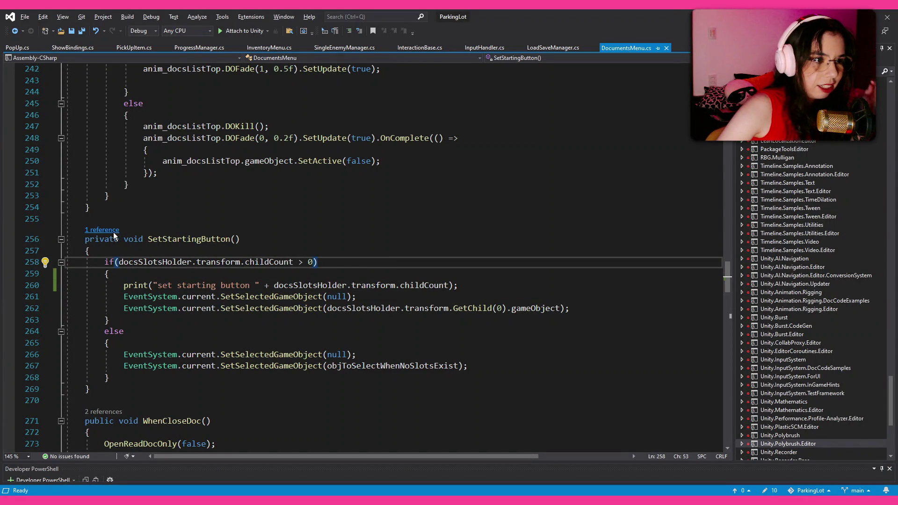
Follow SetStartingButton's caller to OpenDocsList and read how it destroys and respawns document slots.
click(102, 230)
double_click(360, 280)
click(350, 264)
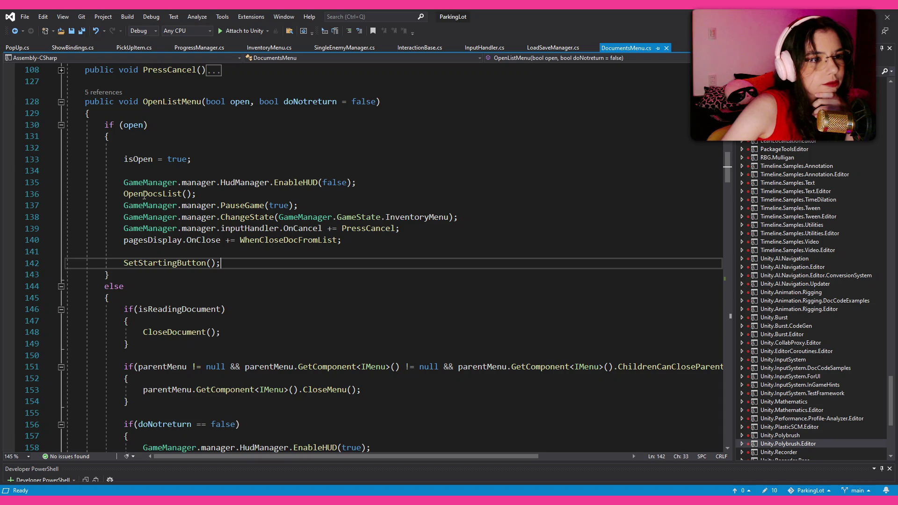
ctrl+click(220, 208)
scroll(219, 206, down, 6)
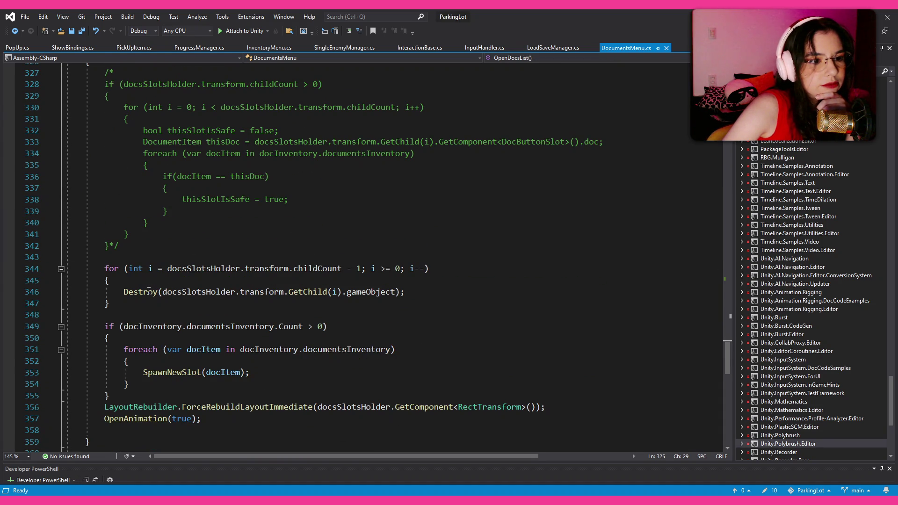
scroll(149, 291, down, 2)
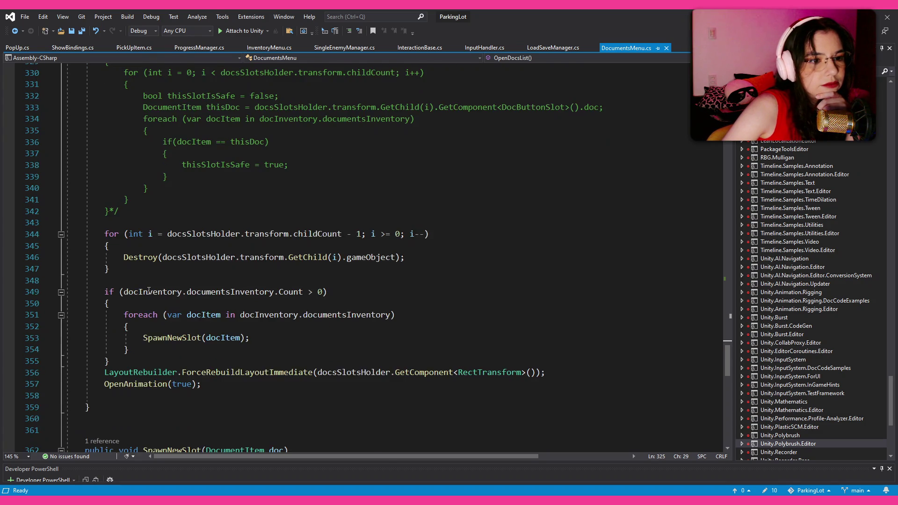
scroll(180, 262, up, 2)
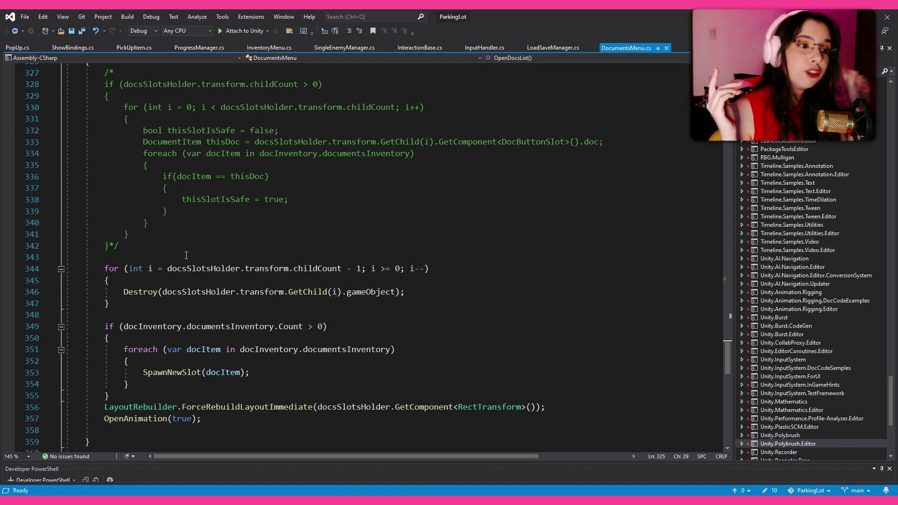
scroll(186, 256, down, 3)
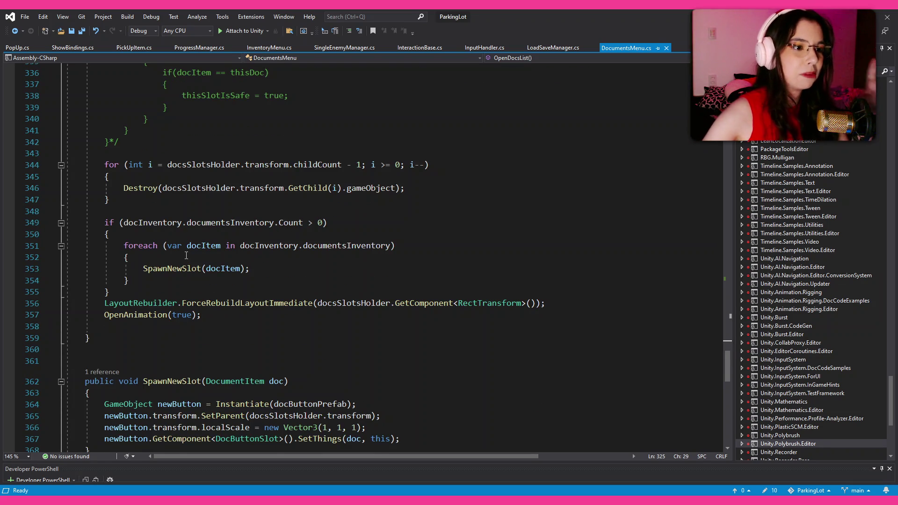
scroll(187, 255, up, 2)
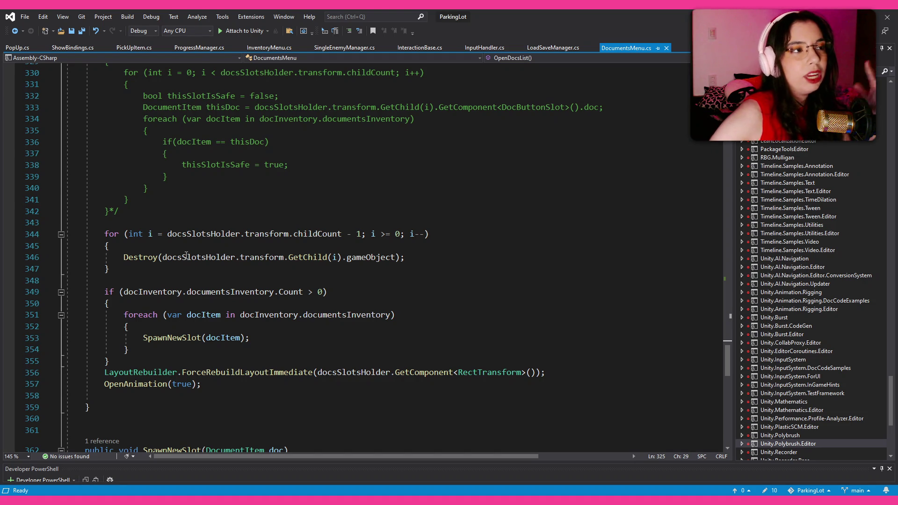
click(197, 257)
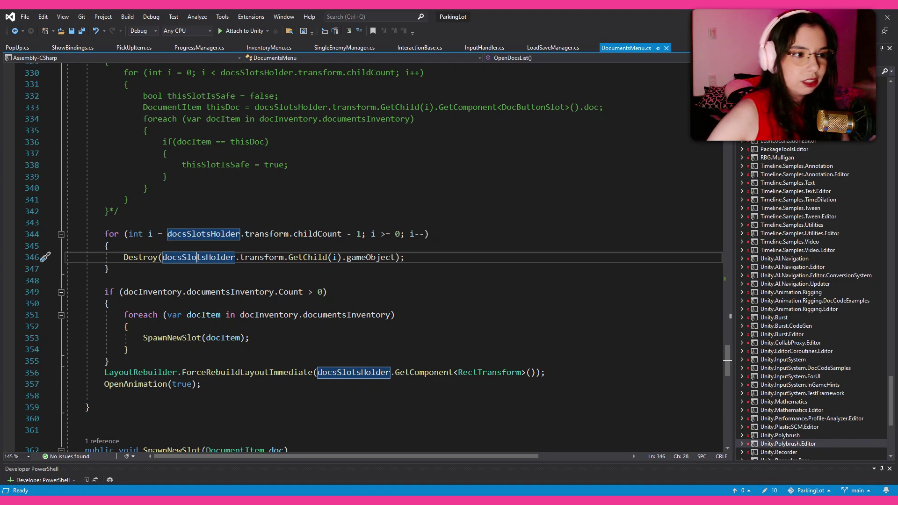
click(207, 267)
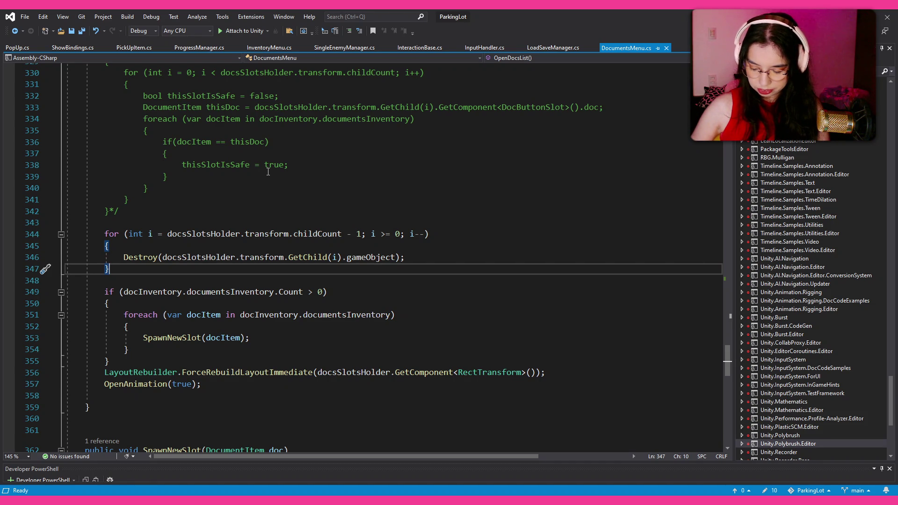
click(201, 258)
double_click(317, 258)
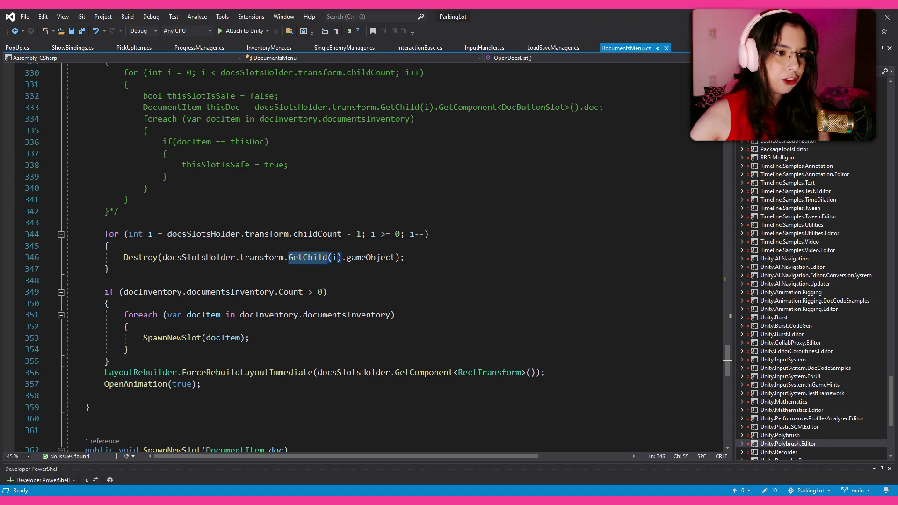
click(156, 291)
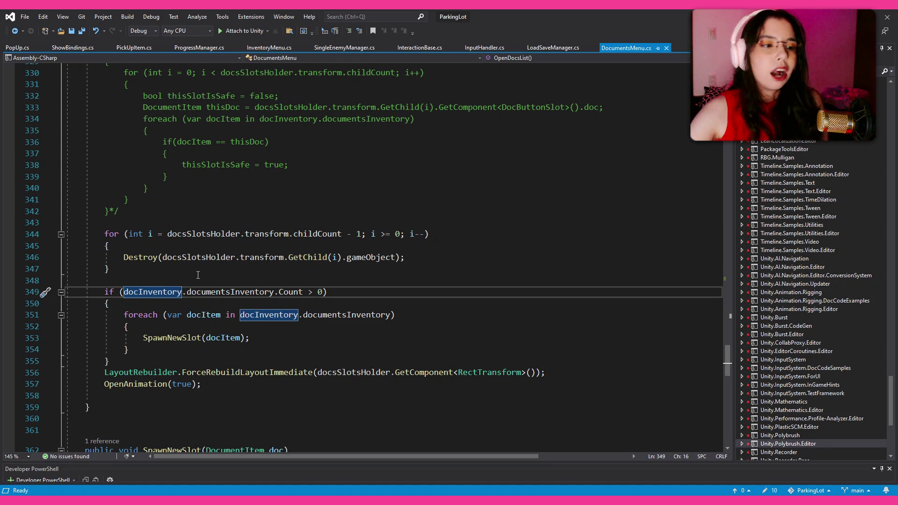
double_click(218, 292)
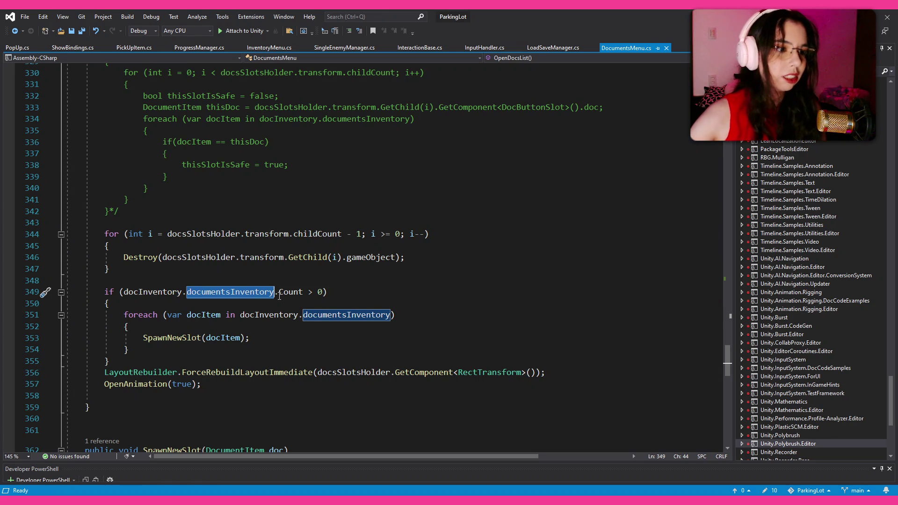
click(206, 354)
Add blank lines after the spawn block and insert a for-loop skeleton.
click(207, 362)
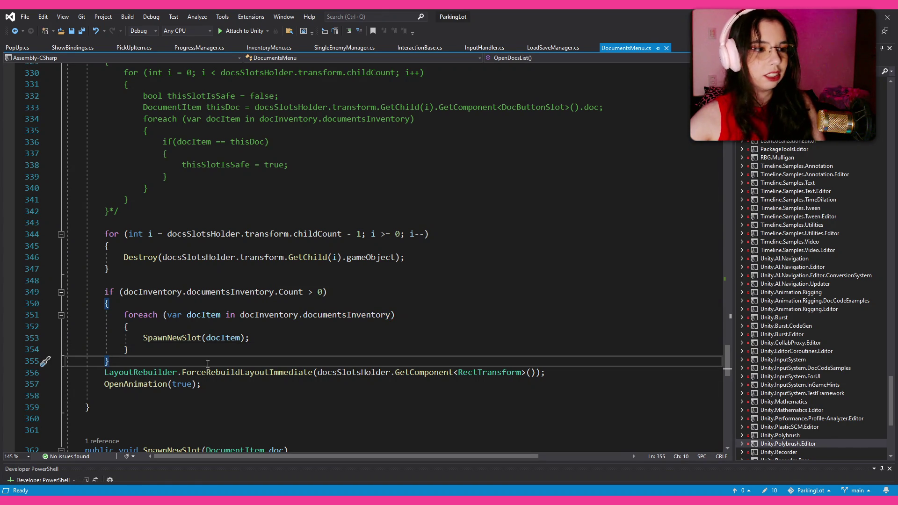
key(Return)
key(Return)
key(Return)
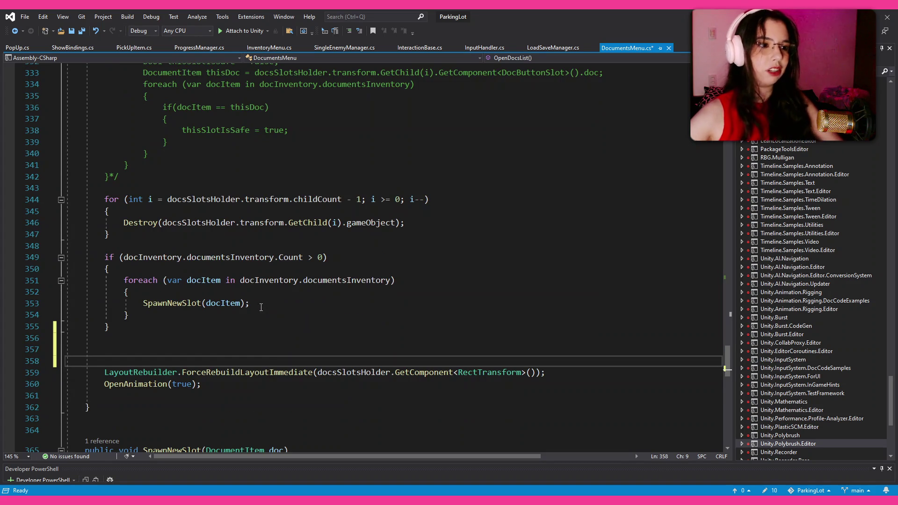
key(Return)
text(for)
key(Tab)
key(Tab)
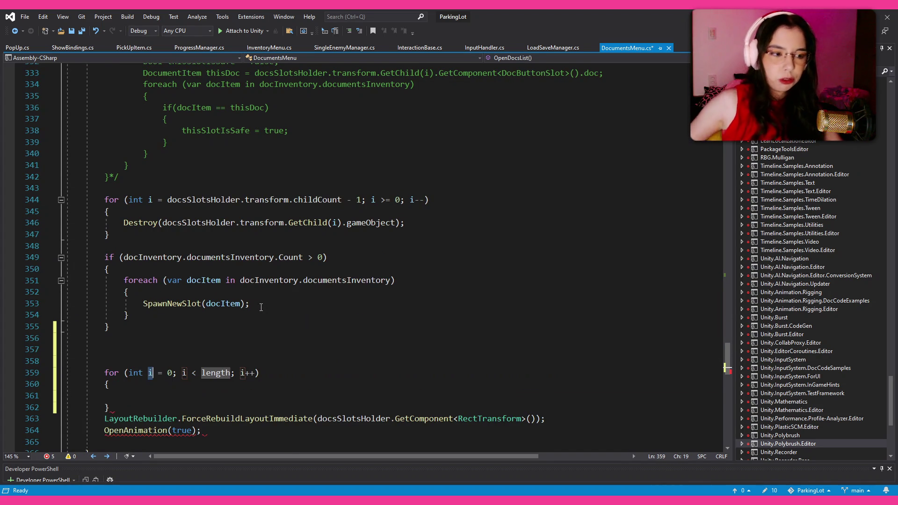
Wrap the new for loop in a copy of the line 349 if condition, with braces.
click(226, 414)
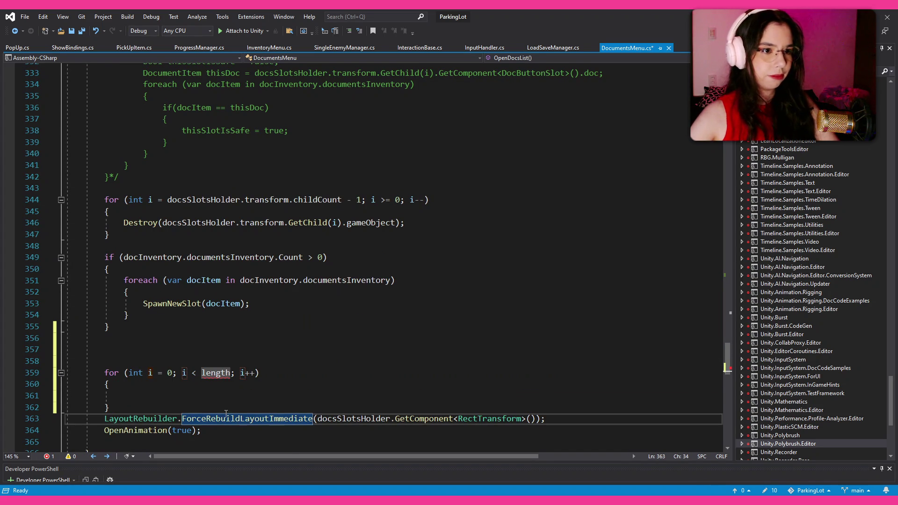
click(105, 257)
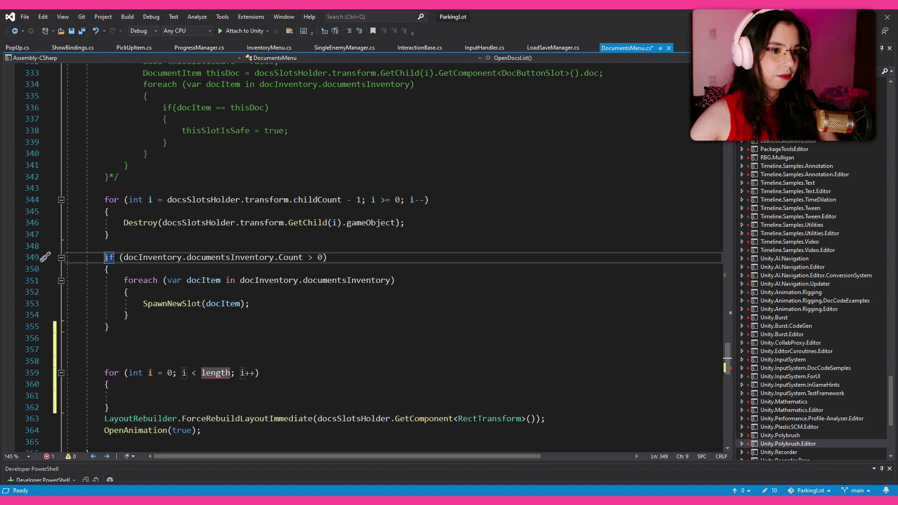
drag(106, 257, 328, 257)
key(ctrl+c)
click(224, 361)
key(ctrl+v)
key(Return)
text({)
click(265, 416)
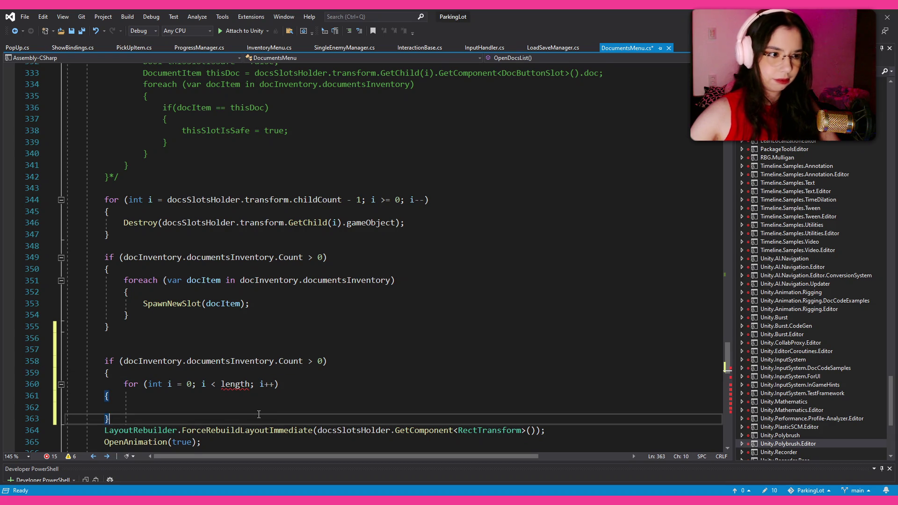
key(Return)
text(})
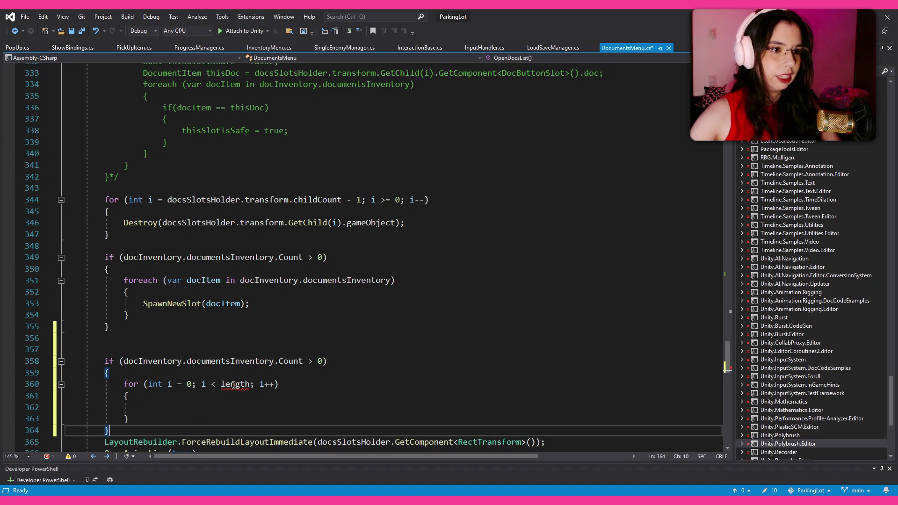
Replace the loop's length placeholder with the docInventory.documentsInventory.Count expression.
mouse_move(123, 257)
mouse_down()
mouse_move(350, 244)
mouse_move(303, 261)
mouse_up()
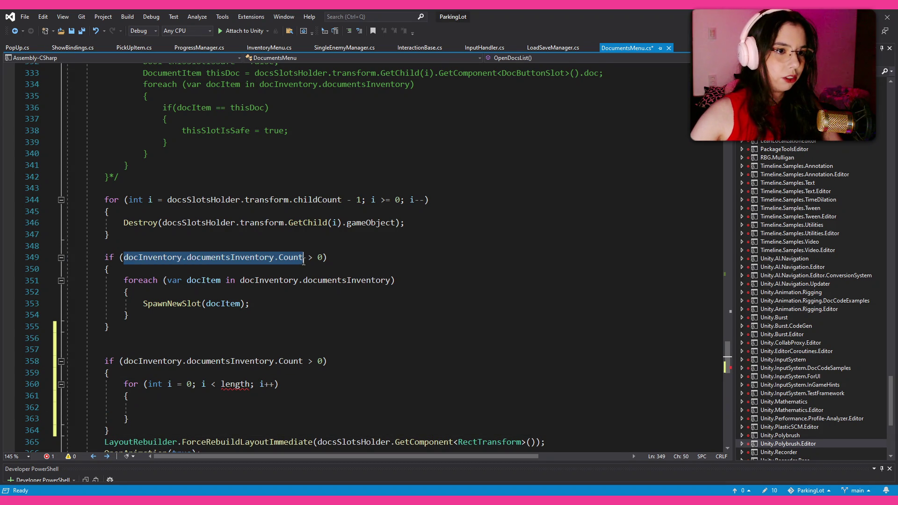
key(ctrl+c)
double_click(234, 384)
key(ctrl+v)
click(340, 409)
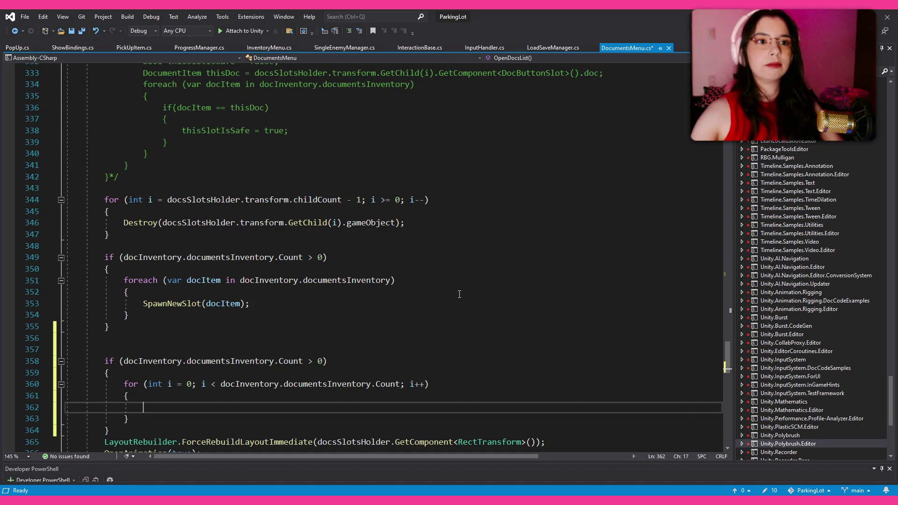
click(352, 495)
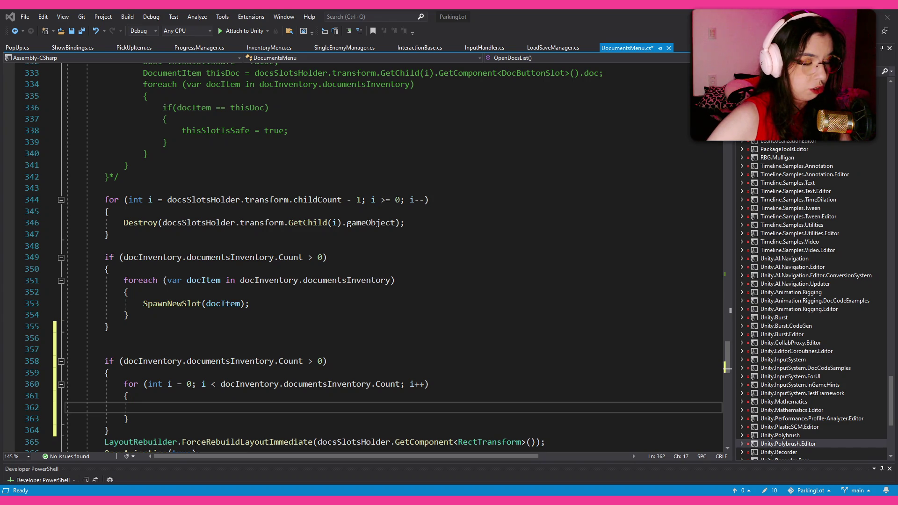
Copy the waypoint spawn and hide loops (lines 216–238) from QuestManager's SetWaypoints.
scroll(249, 255, down, 14)
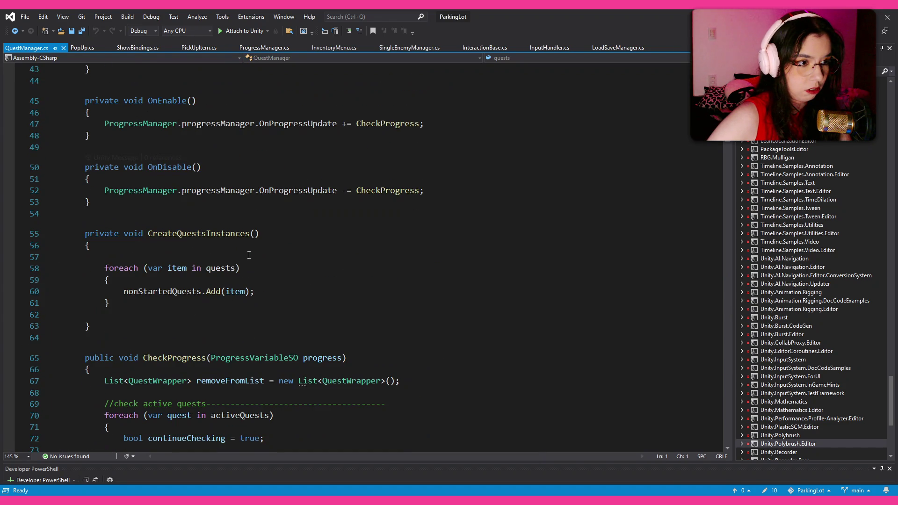
scroll(249, 255, down, 20)
scroll(249, 255, down, 20)
scroll(249, 255, down, 8)
scroll(249, 255, up, 9)
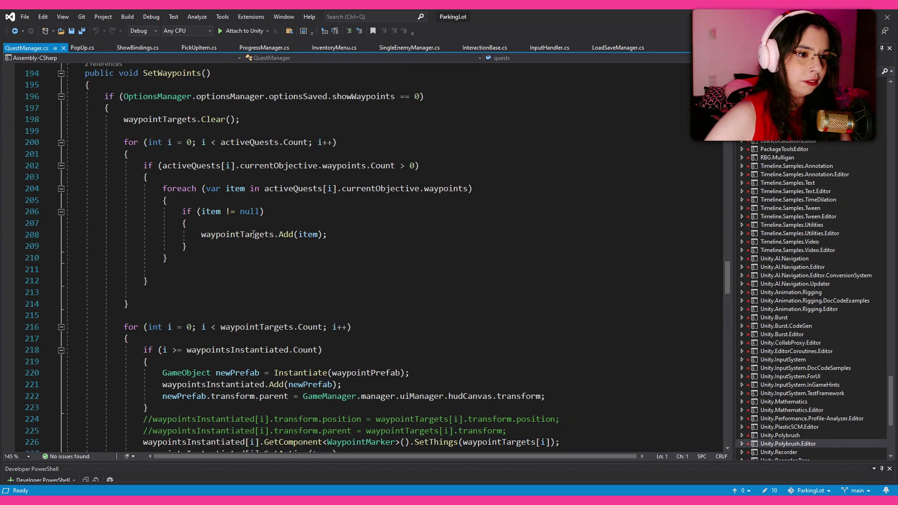
scroll(253, 235, down, 2)
scroll(248, 251, down, 2)
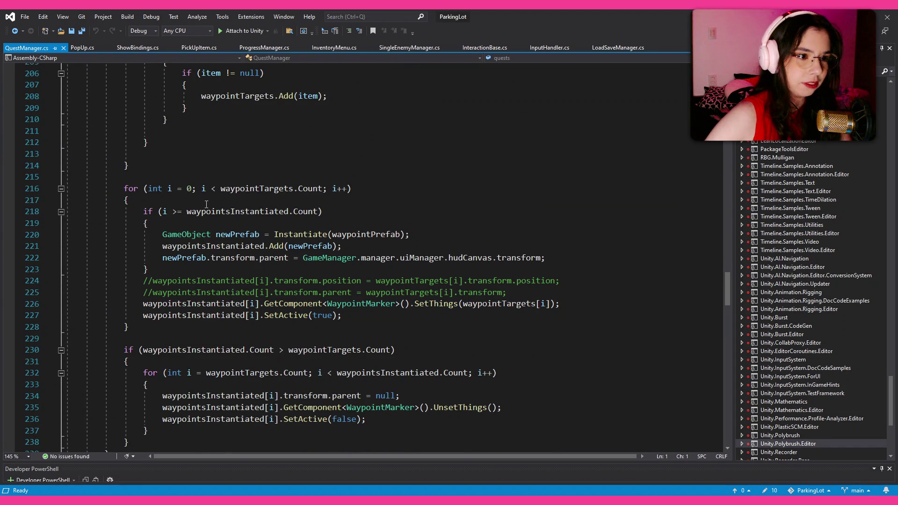
scroll(206, 204, down, 1)
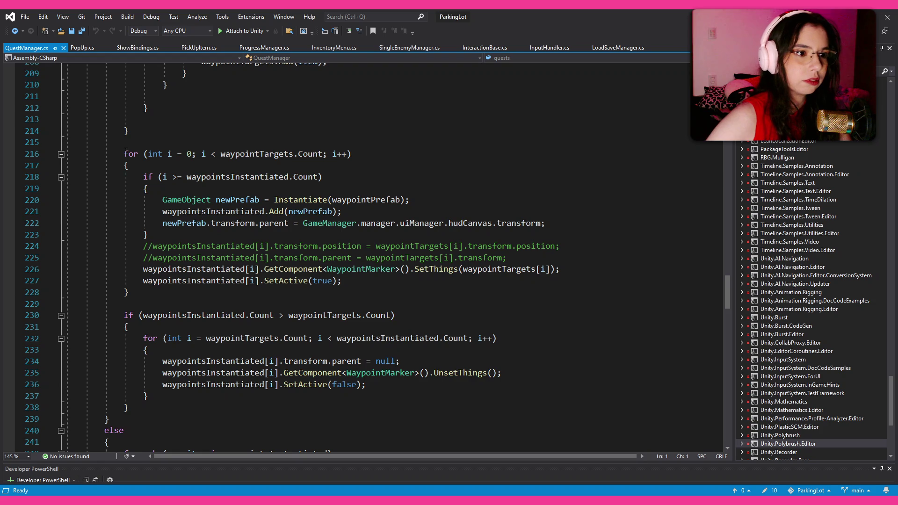
drag(124, 153, 312, 408)
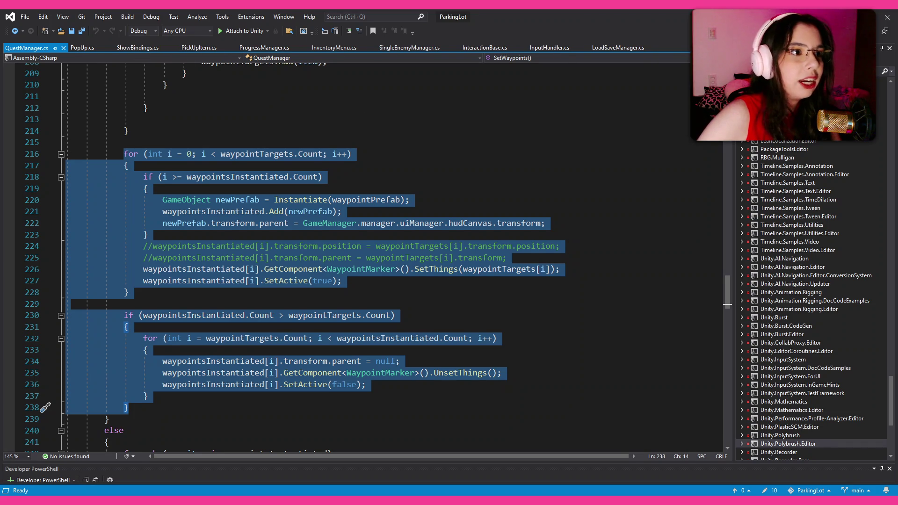
key(alt+Tab)
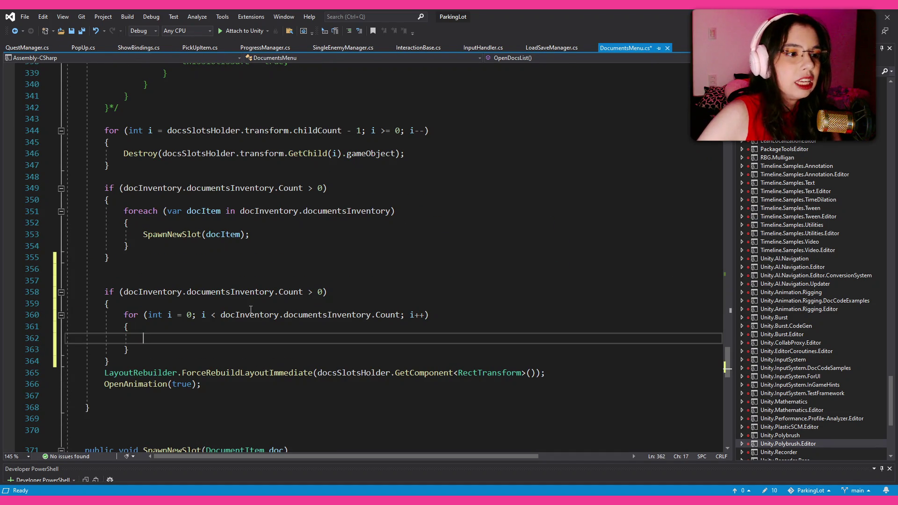
Replace the empty for loop with the pasted waypoint code, bounded by the document count.
shift+click(134, 330)
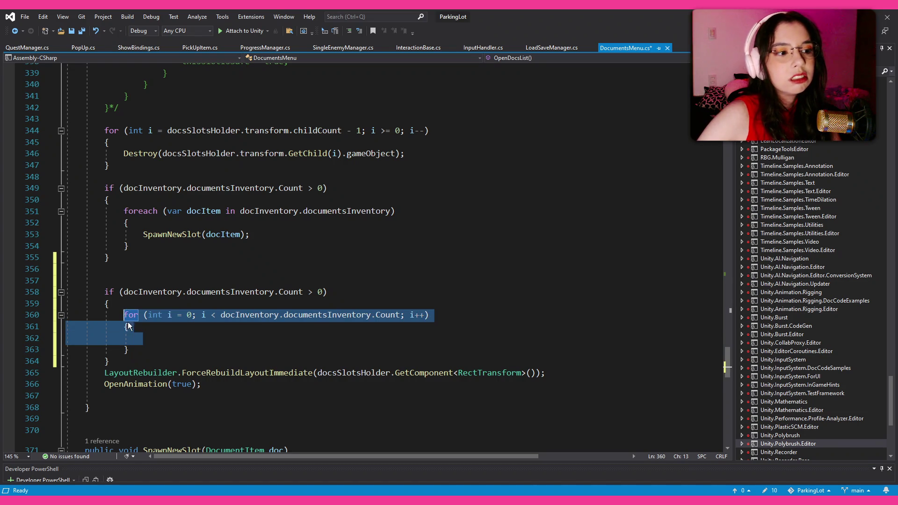
drag(128, 349, 124, 315)
key(ctrl+v)
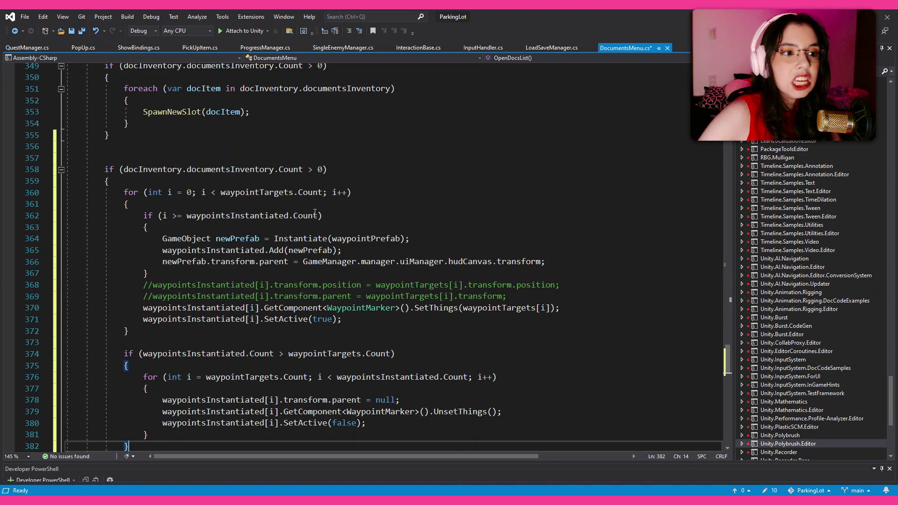
drag(303, 169, 122, 170)
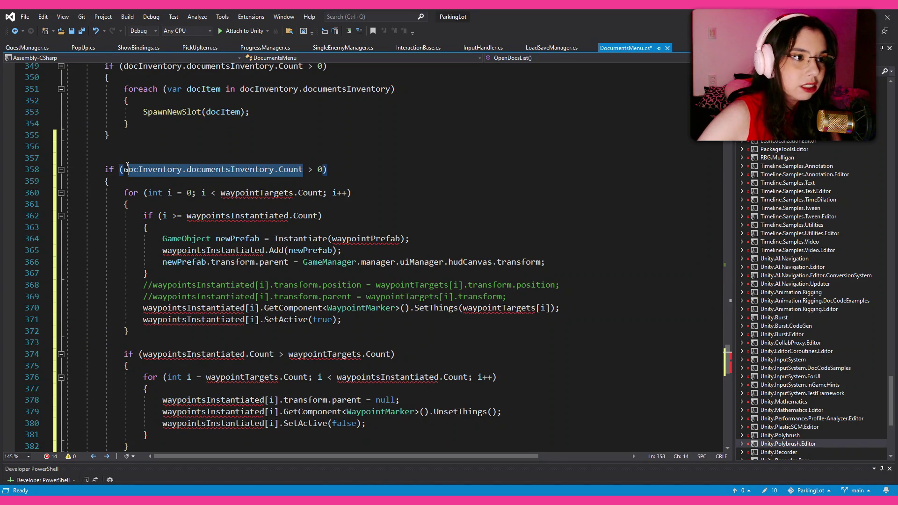
click(265, 193)
drag(322, 192, 221, 193)
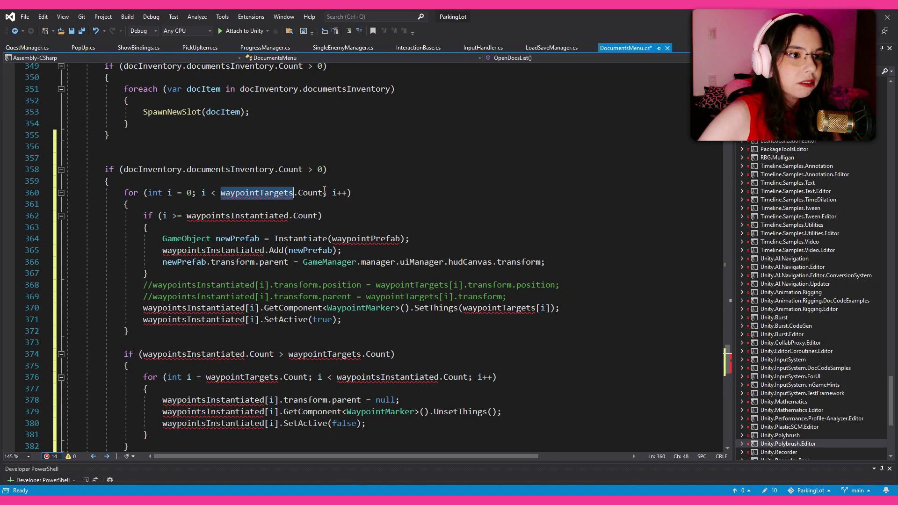
key(ctrl+v)
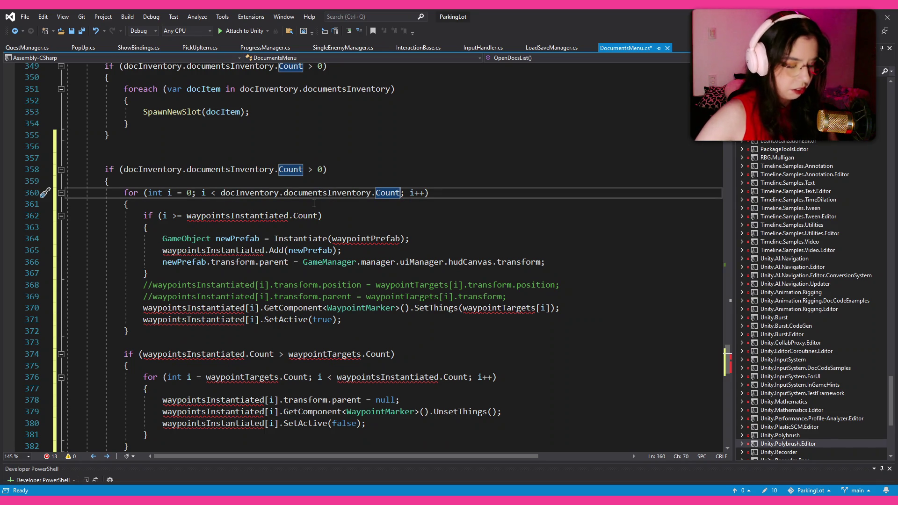
key(ctrl+z)
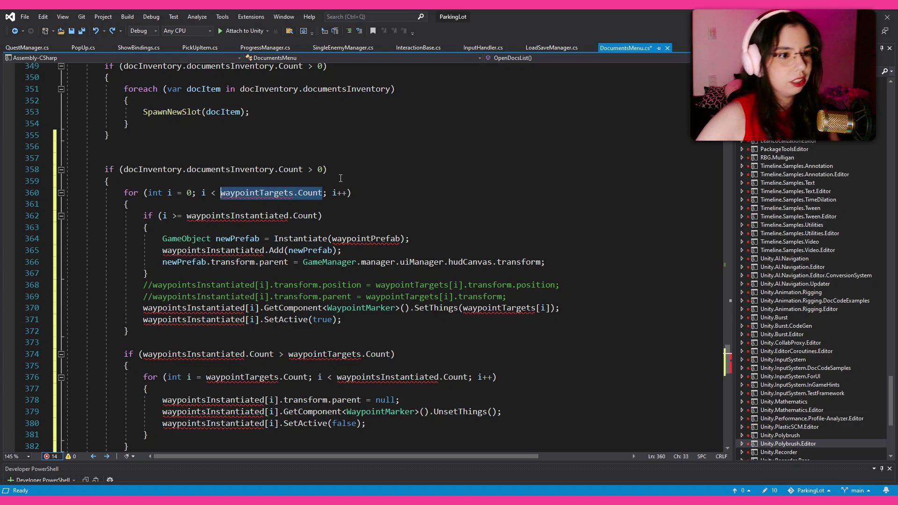
key(ctrl+v)
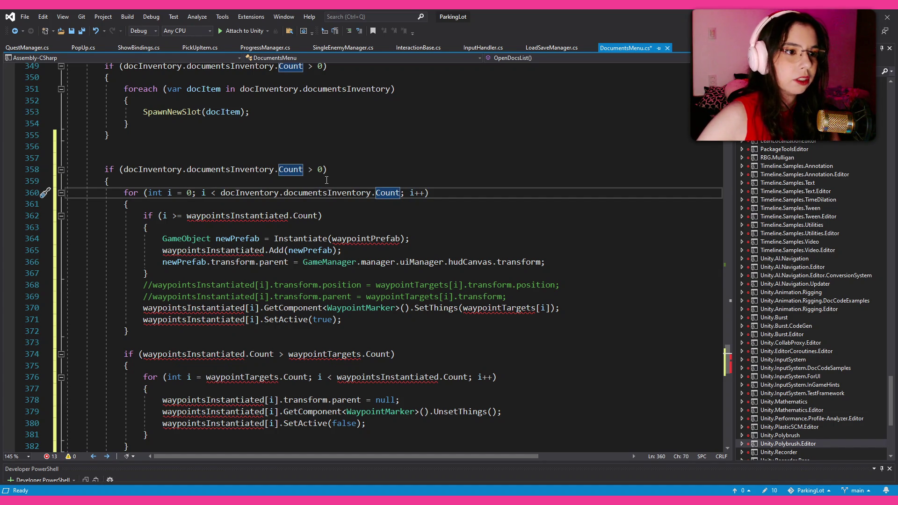
Pass docInventory.documentsInventory instead of waypointTargets in the SetThings call.
double_click(504, 308)
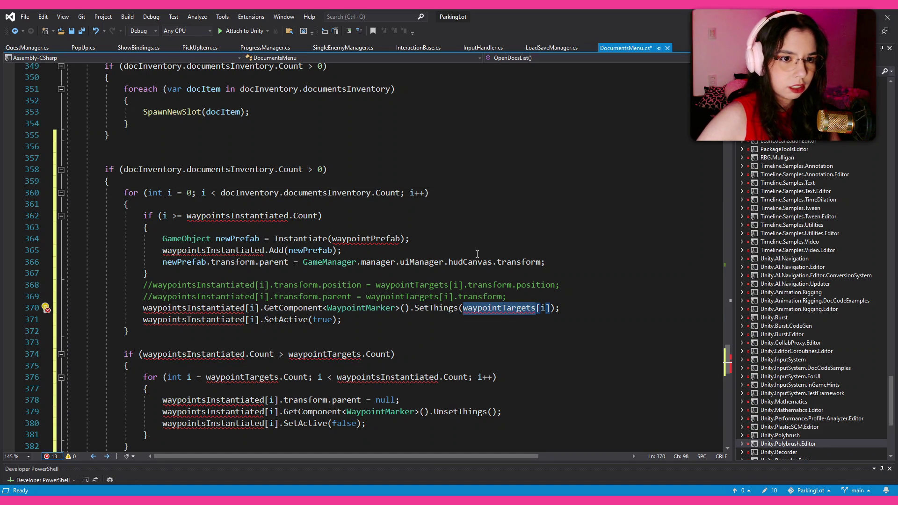
drag(374, 193, 223, 195)
double_click(502, 308)
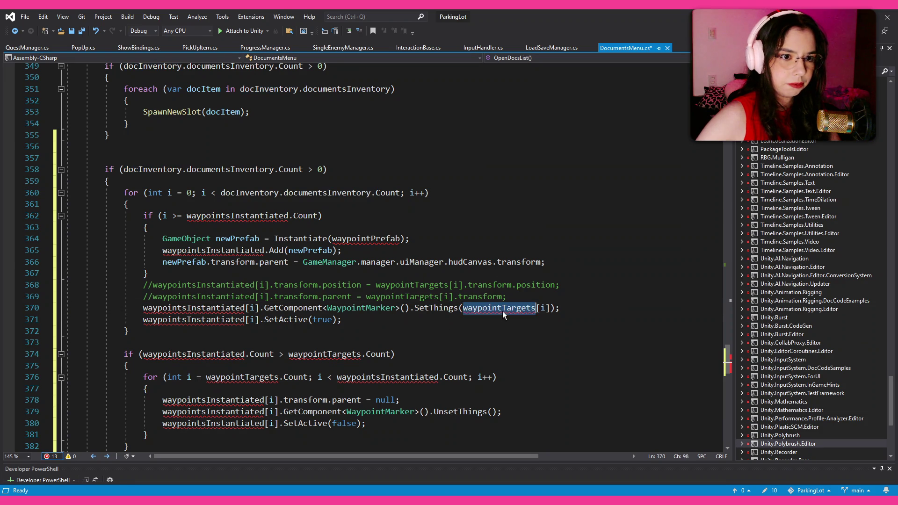
key(ctrl+v)
key(BackSpace)
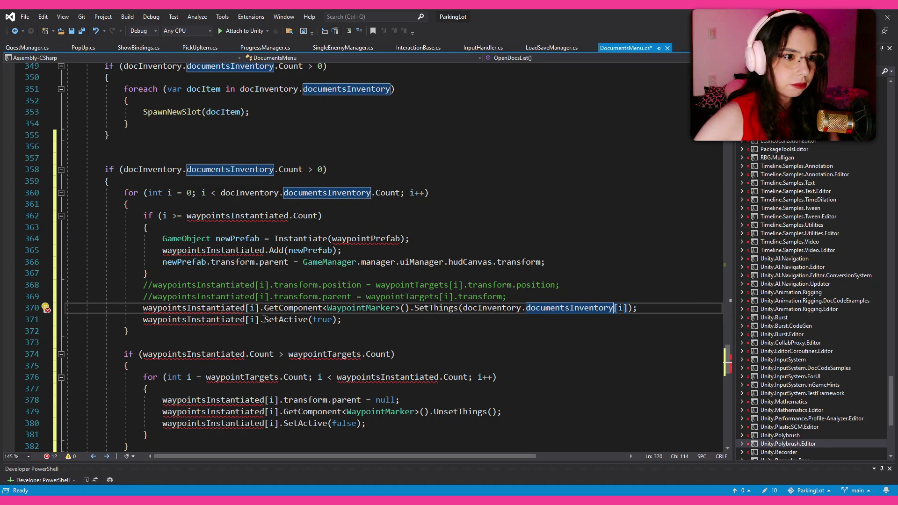
Use docInventory.documentsInventory instead of waypointTargets on lines 374 and 376.
double_click(329, 355)
key(ctrl+v)
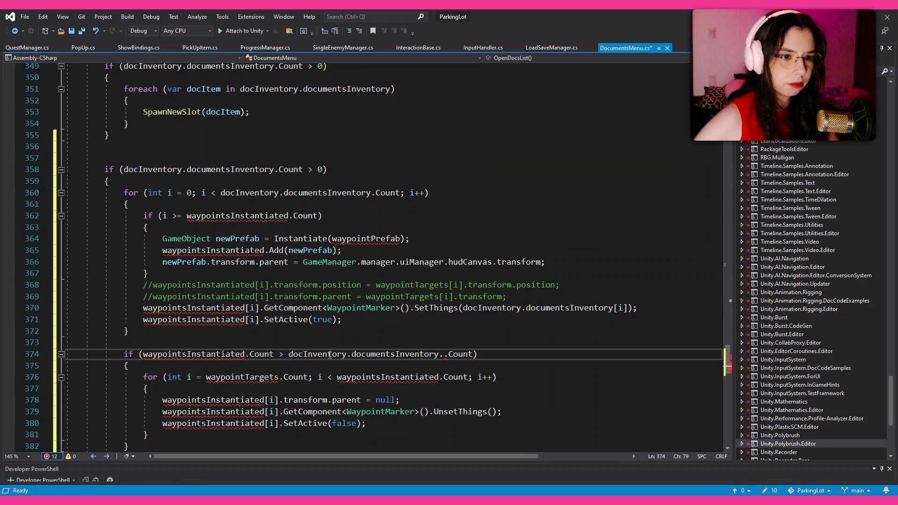
scroll(272, 370, down, 1)
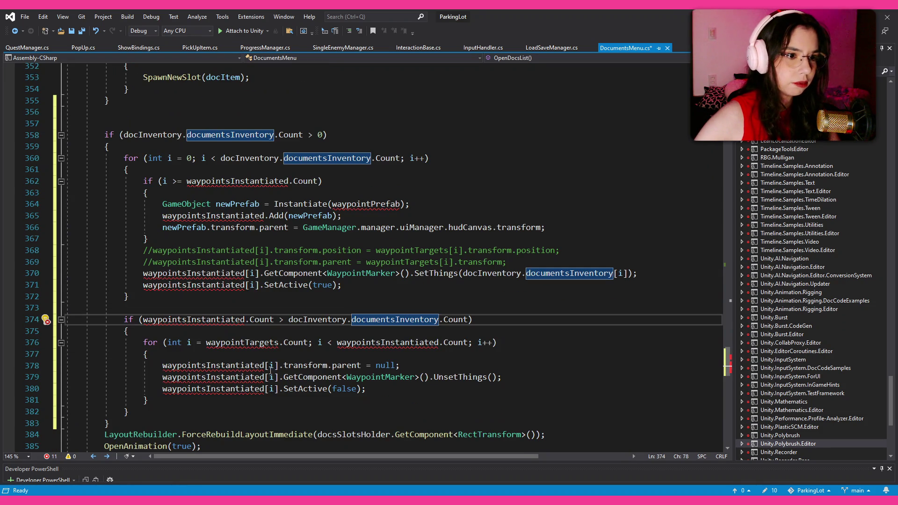
double_click(241, 342)
key(ctrl+v)
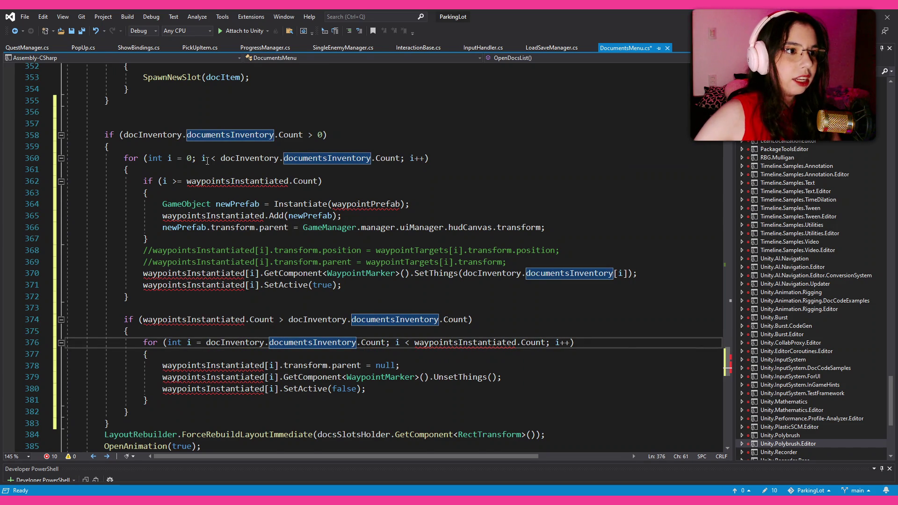
scroll(306, 235, up, 2)
scroll(185, 106, up, 1)
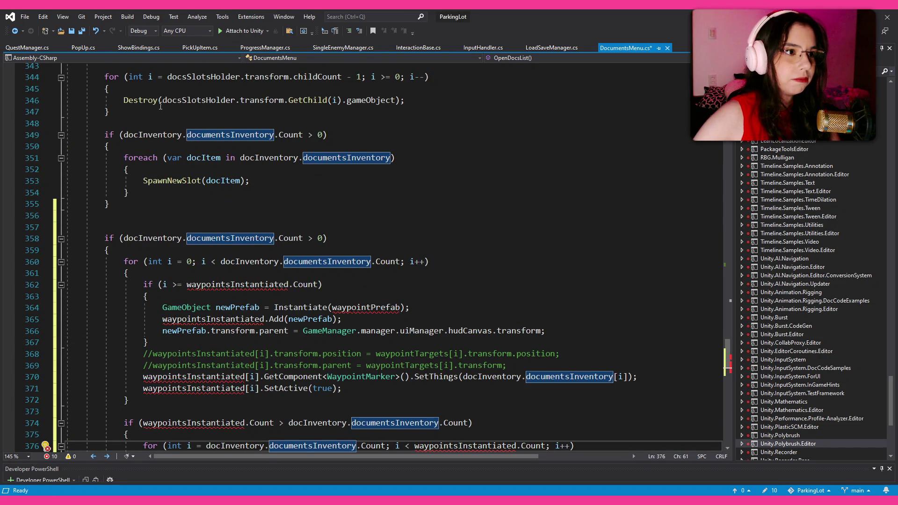
Make the line 362 condition check docsSlotsHolder.transform.childCount.
mouse_move(163, 100)
mouse_down()
mouse_move(329, 100)
mouse_move(289, 99)
mouse_up()
key(ctrl+c)
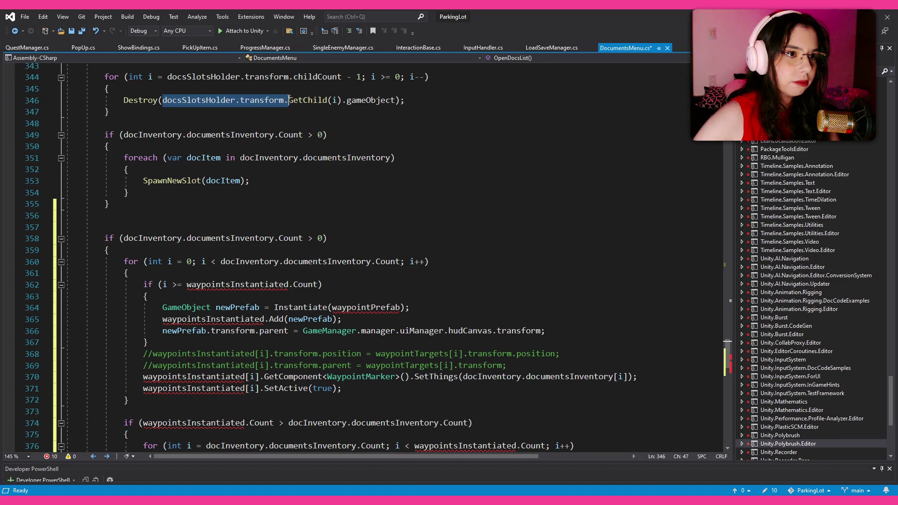
double_click(260, 286)
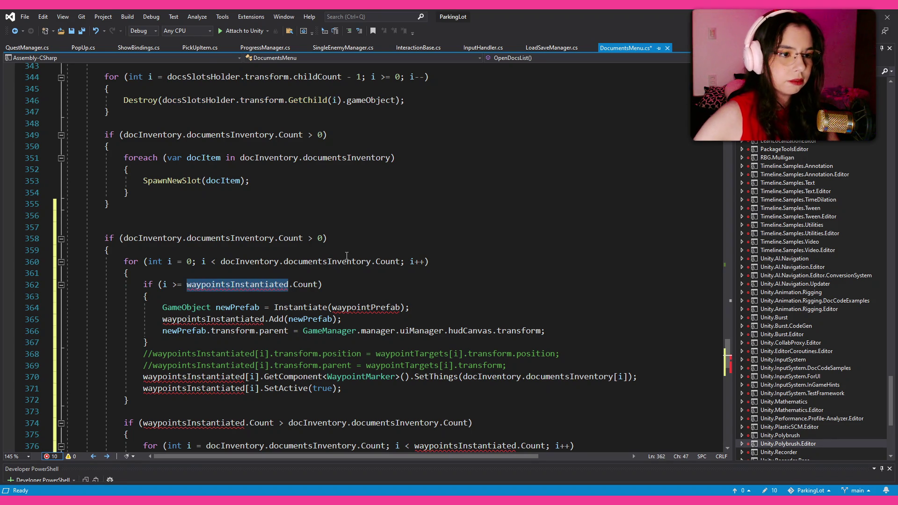
key(ctrl+v)
key(BackSpace)
text(childCount)
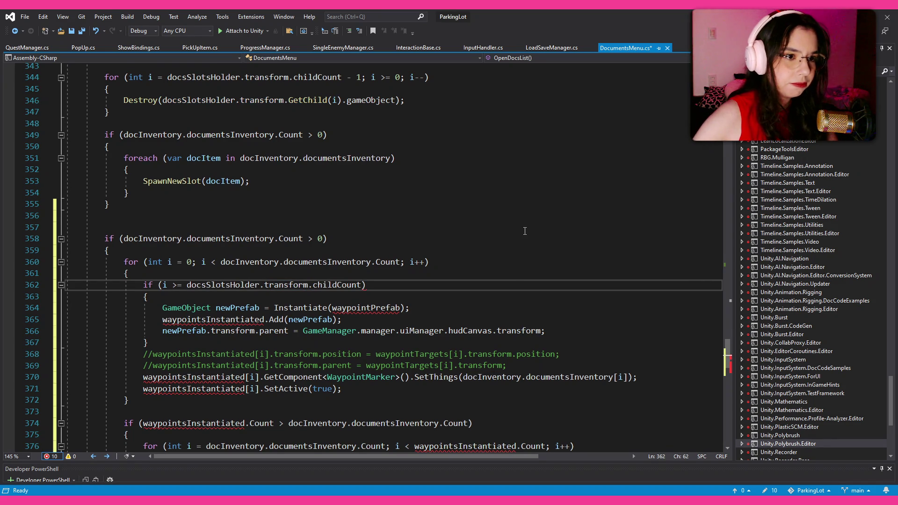
Delete the waypointsInstantiated.Add line and the two commented-out waypoint lines.
scroll(524, 231, down, 1)
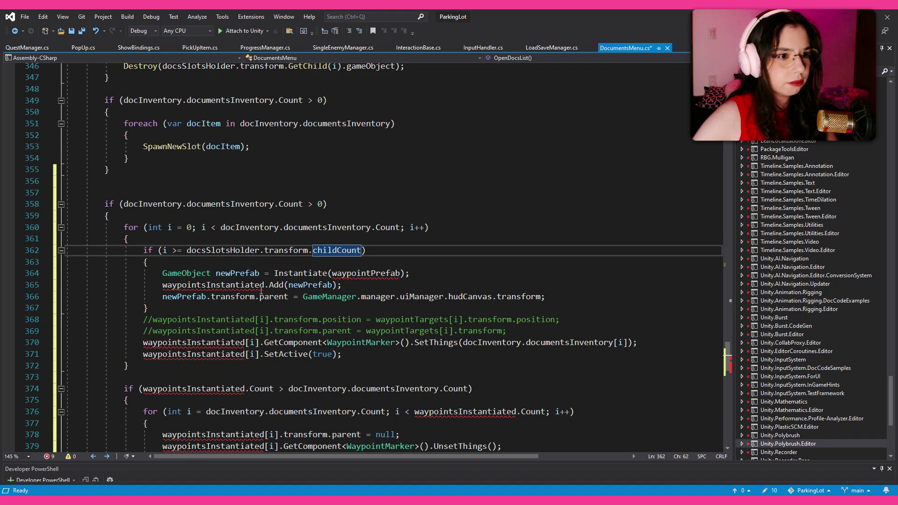
drag(344, 287, 439, 275)
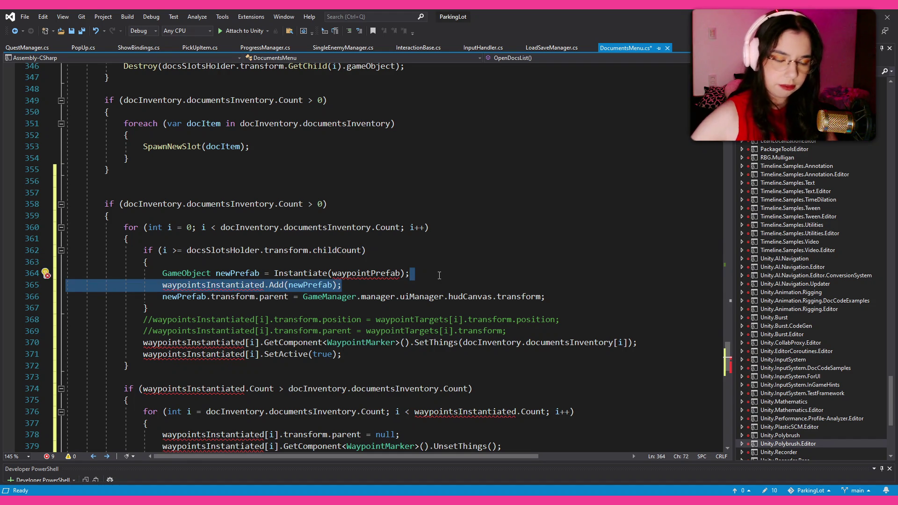
key(Delete)
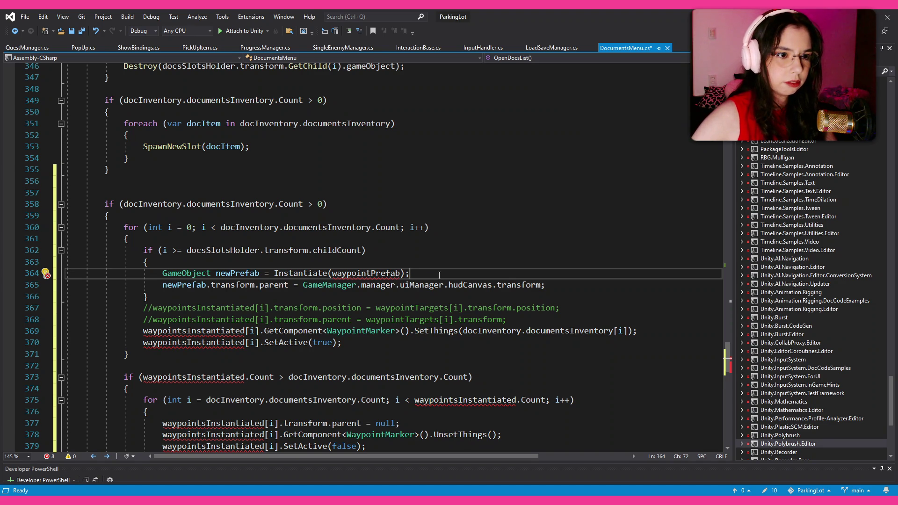
drag(148, 296, 508, 320)
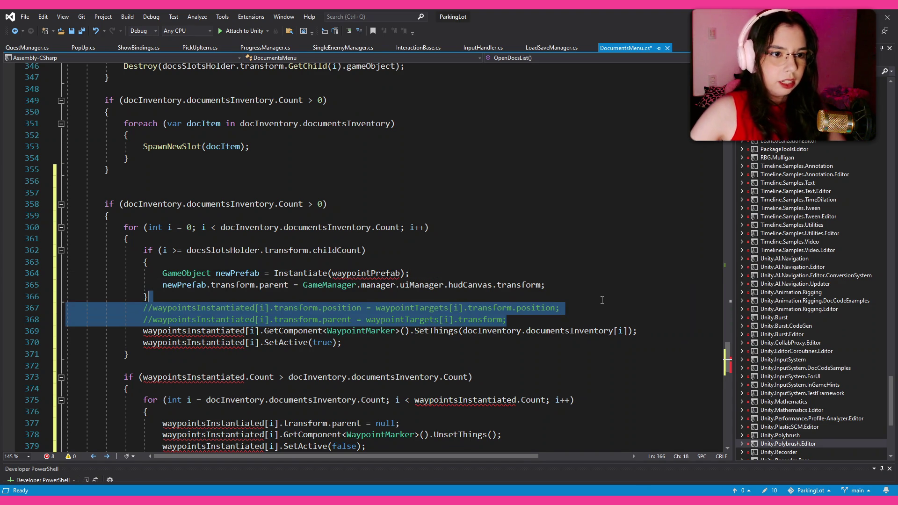
key(Delete)
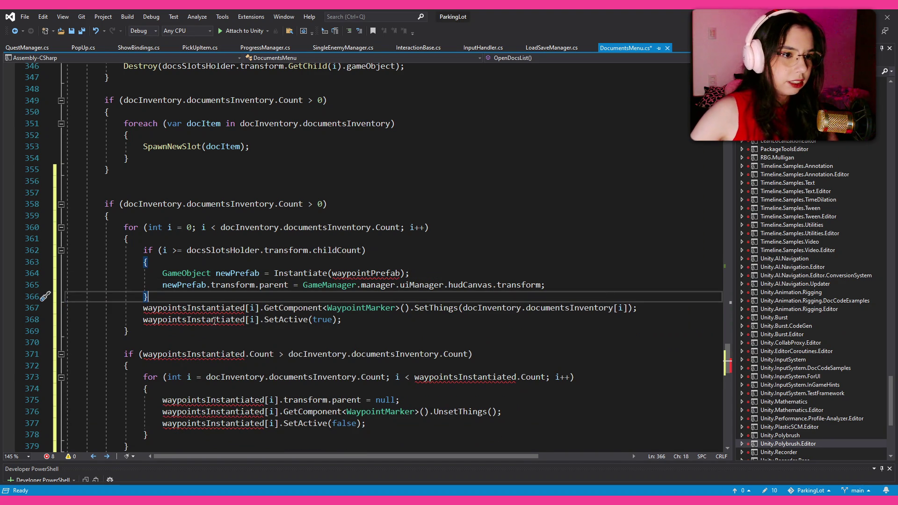
Change line 368 to use docsSlotsHolder.transform.GetChild(i).gameObject.
double_click(214, 321)
key(ctrl+v)
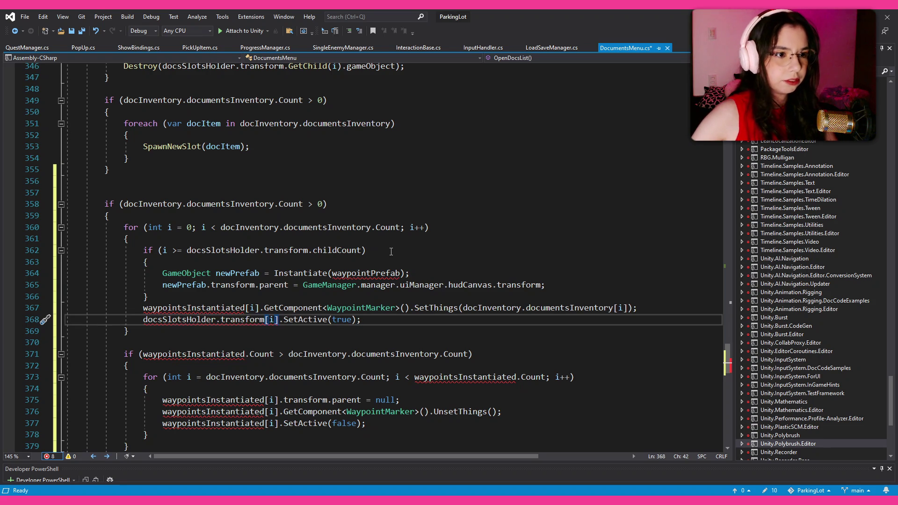
text(.GetChild)
key(Delete)
text(()
key(Right)
key(Delete)
text())
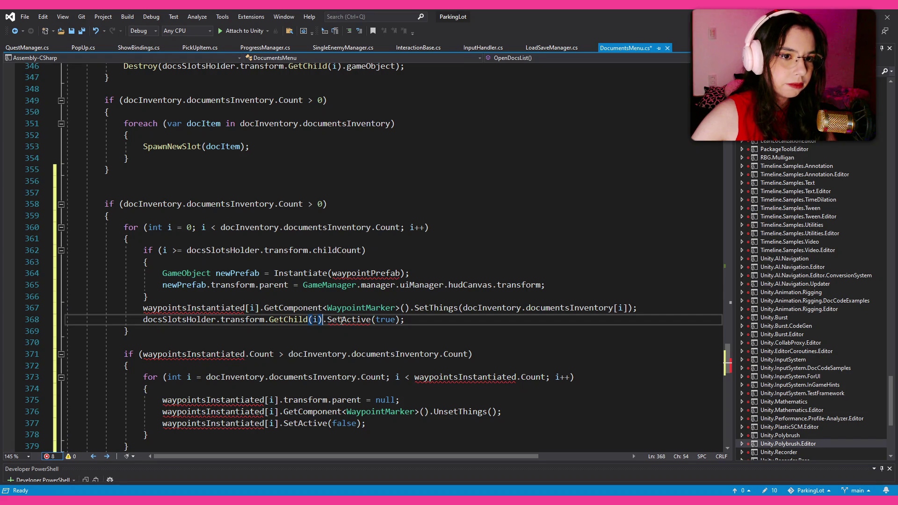
text(.ga)
key(Tab)
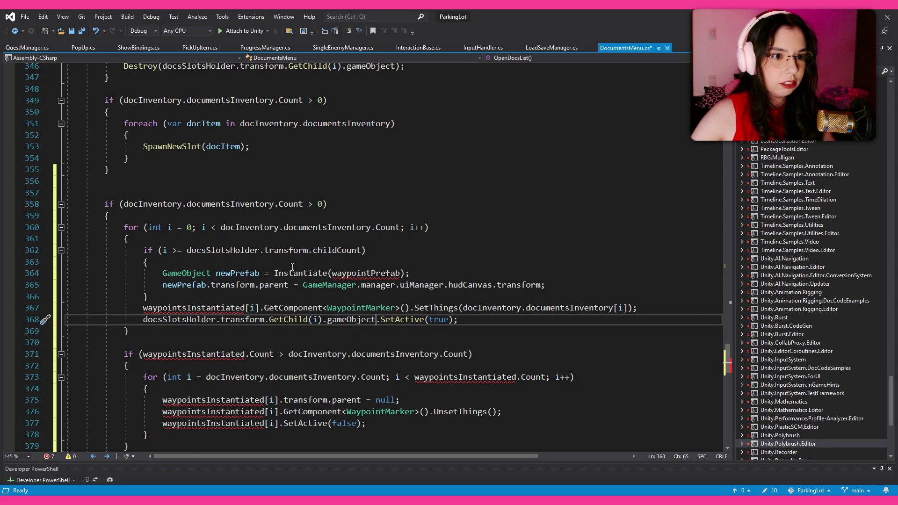
Use docsSlotsHolder.transform.childCount in the line 371 condition and line 373 loop bound.
scroll(293, 266, down, 1)
drag(143, 285, 237, 285)
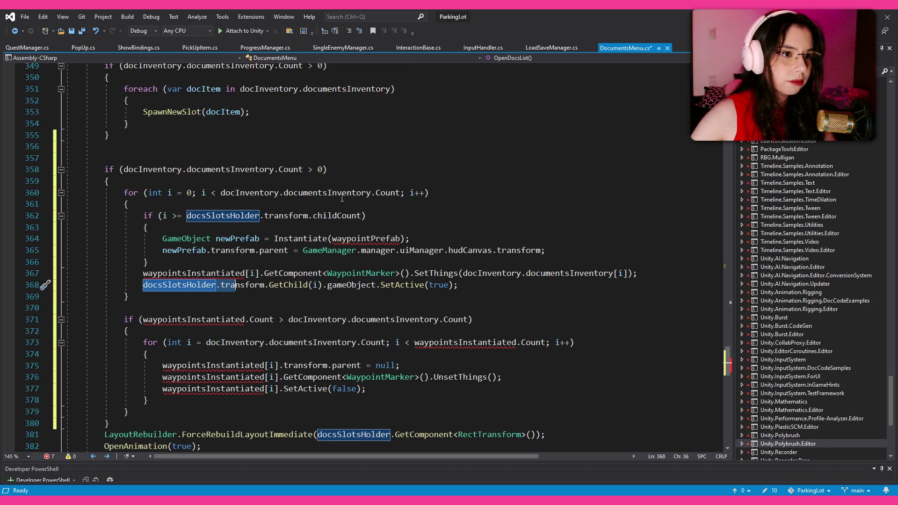
double_click(236, 319)
key(ctrl+v)
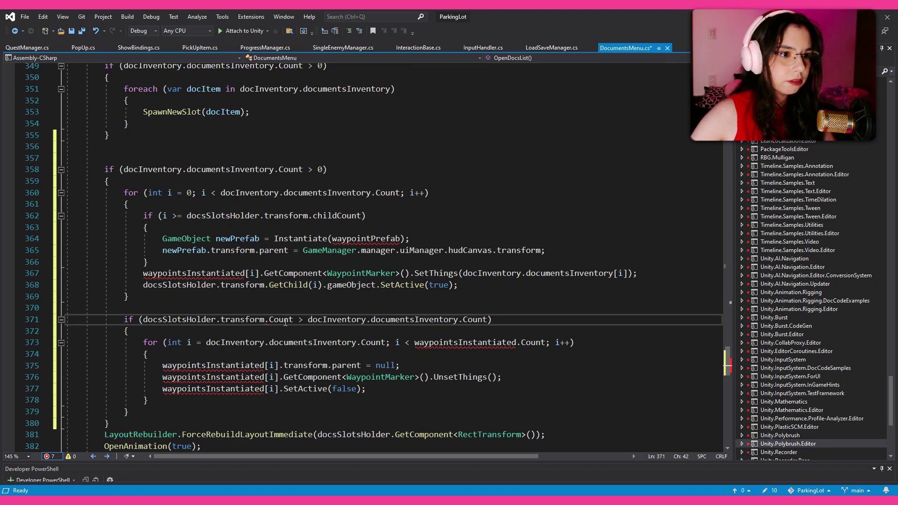
double_click(285, 319)
text(chi)
key(Tab)
double_click(451, 343)
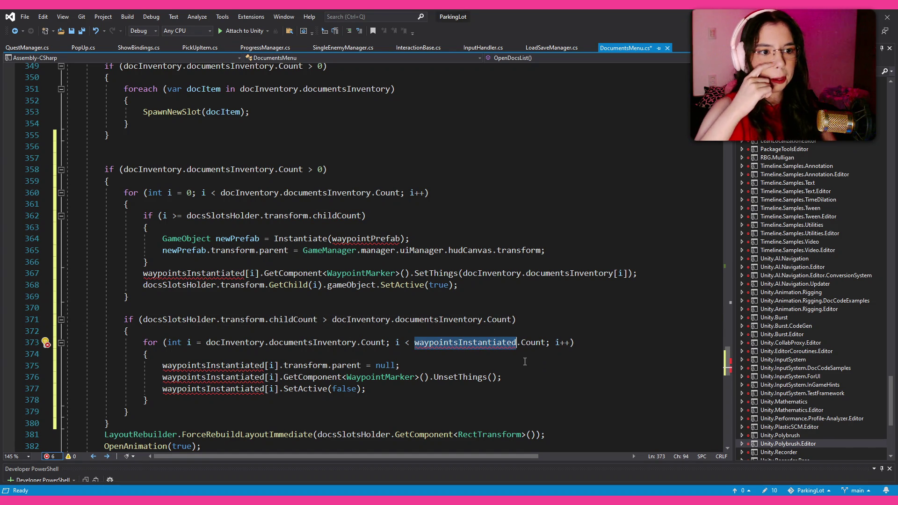
key(ctrl+v)
key(Right)
key(ctrl+Delete)
text(chi)
key(Tab)
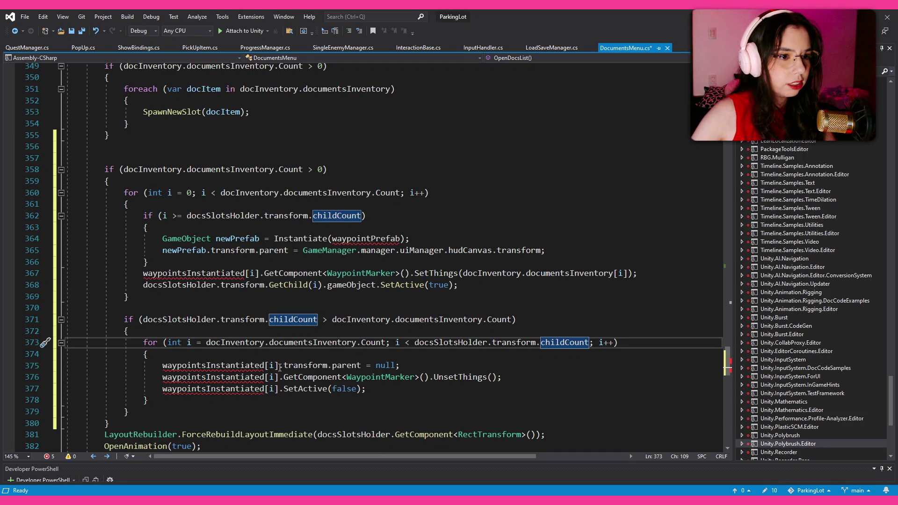
Cut the cleanup loop down to docsSlotsHolder.transform.GetChild(i).gameObject, then save DocumentsMenu.cs.
click(511, 367)
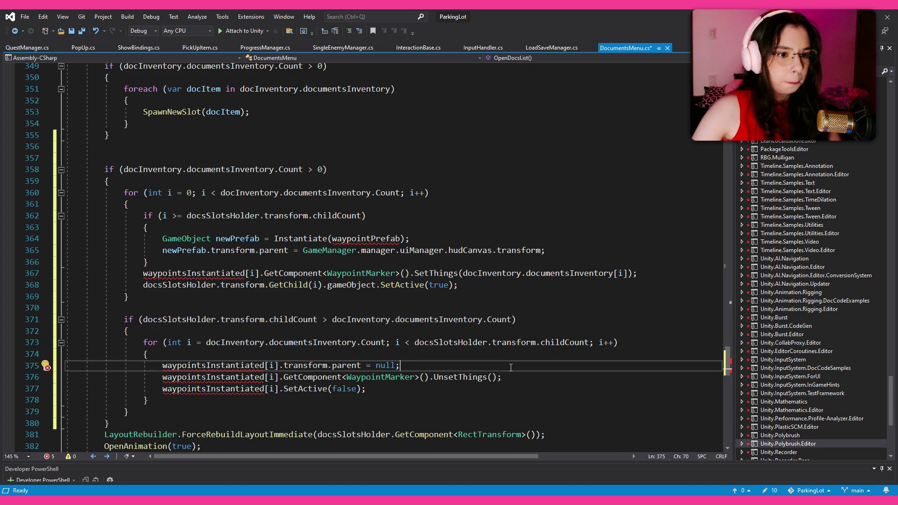
mouse_move(515, 377)
mouse_down()
mouse_move(532, 343)
mouse_move(435, 369)
mouse_up()
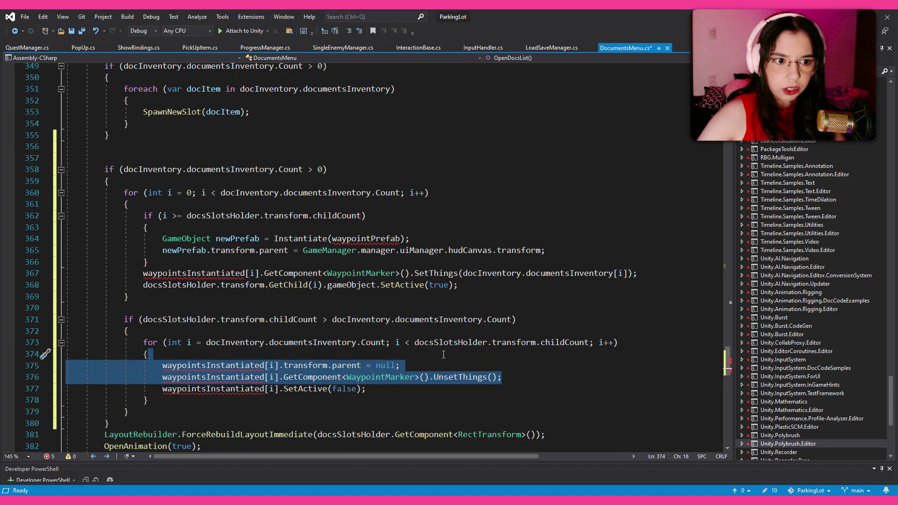
key(Delete)
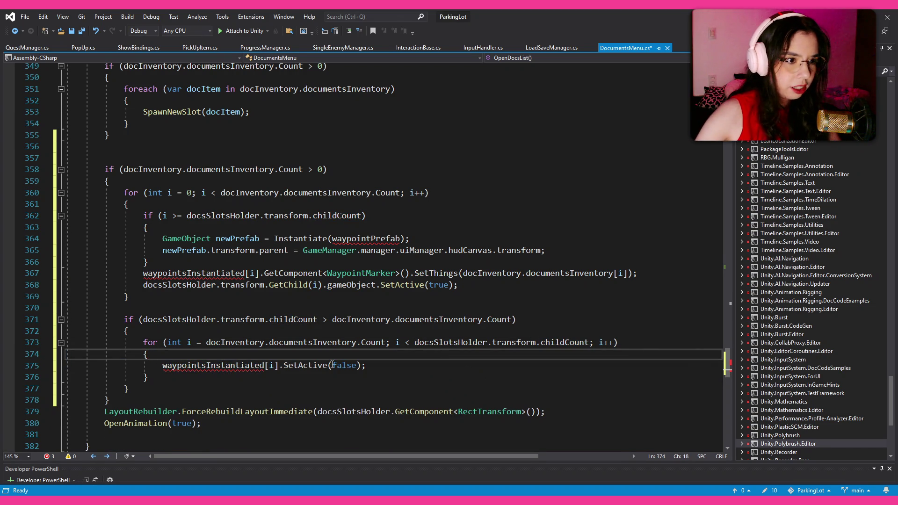
double_click(218, 366)
text(docsSlotsHolder.transform)
key(Delete)
key(Delete)
key(Delete)
text(.GetChild)
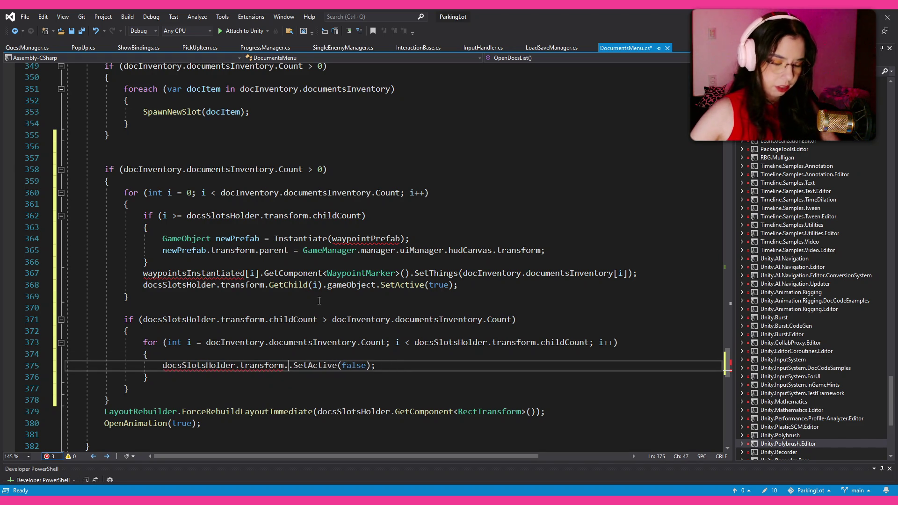
text((i).)
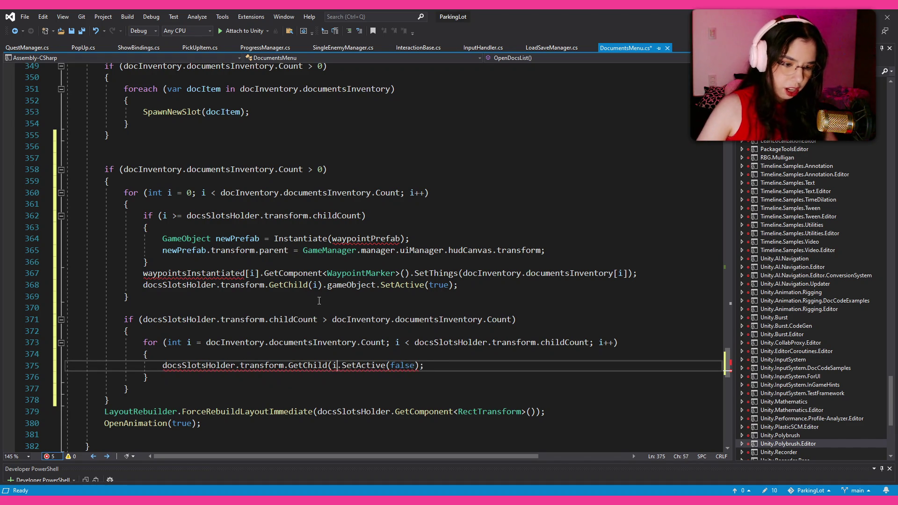
text(gameObject)
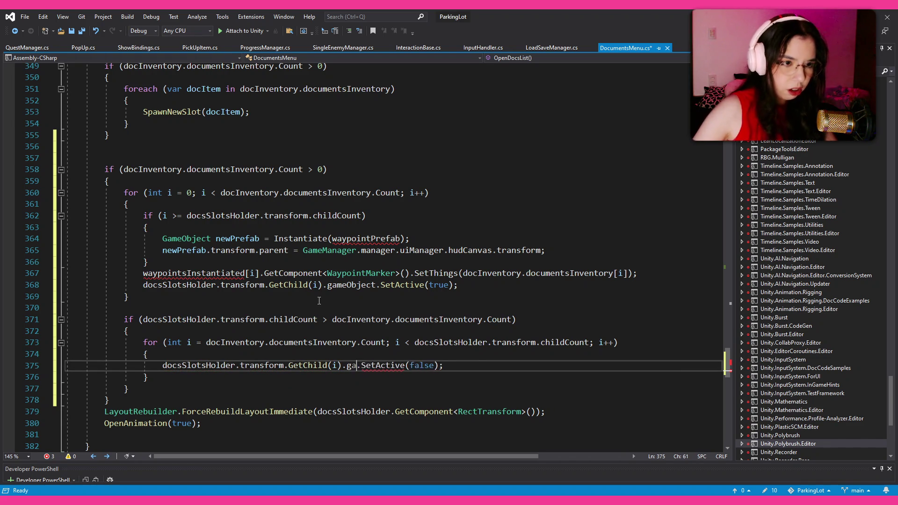
click(493, 356)
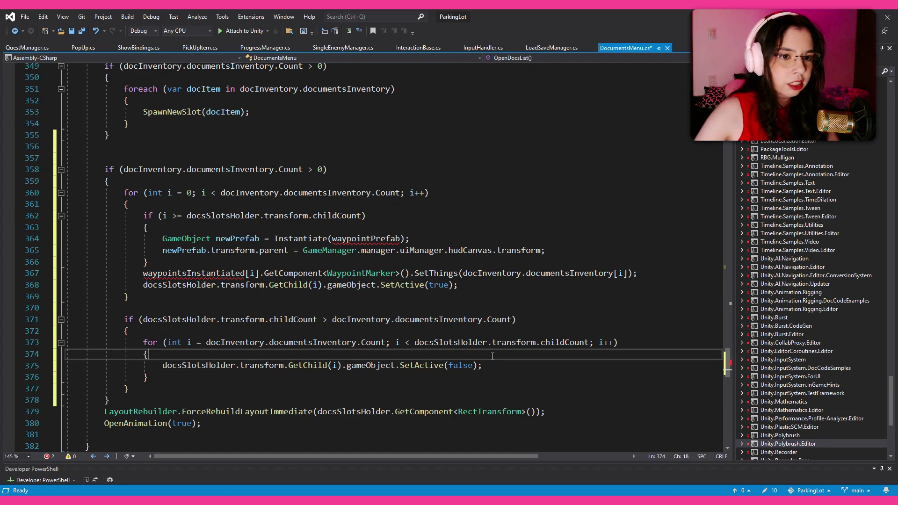
key(ctrl+s)
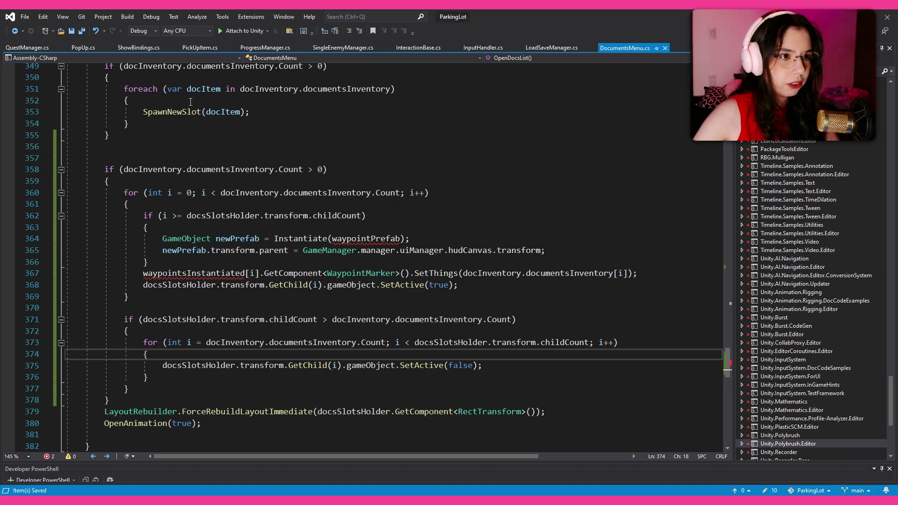
Remove the DocButtonSlot SetThings(doc, this) call from the end of SpawnNewSlot.
scroll(190, 102, down, 7)
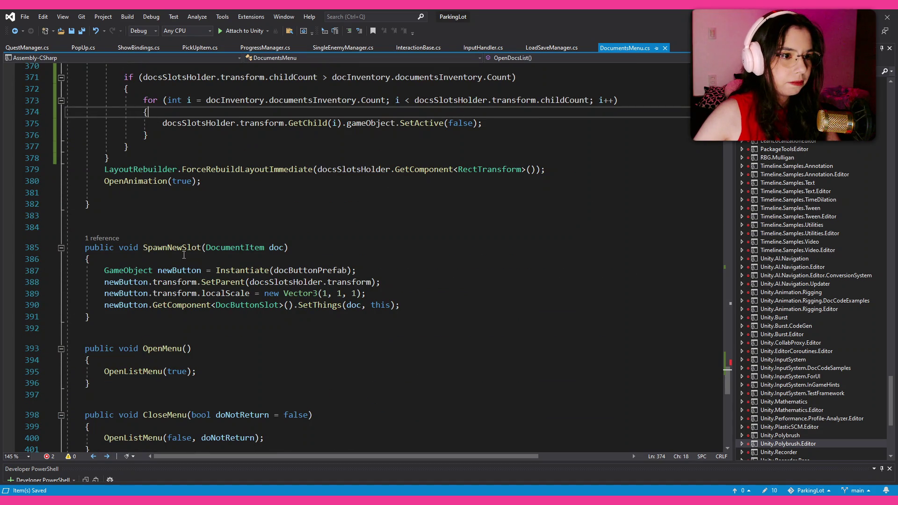
click(419, 310)
shift+click(419, 297)
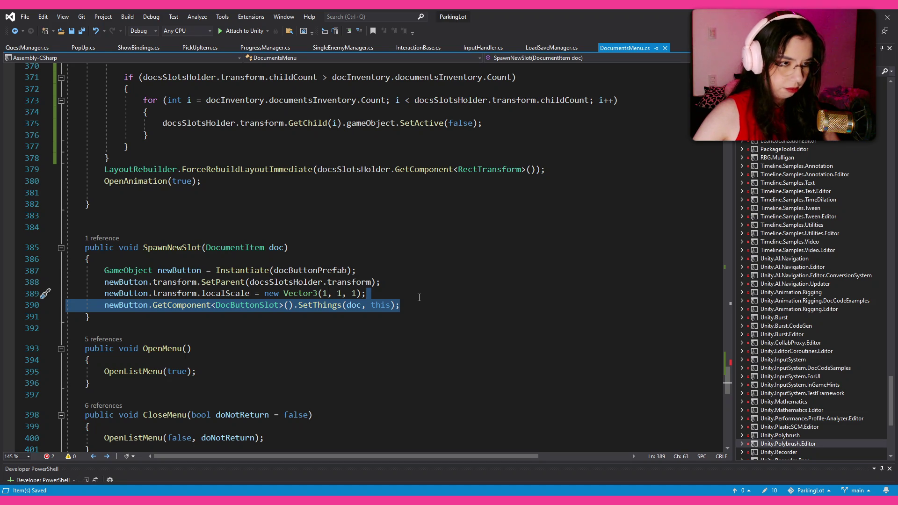
key(Delete)
scroll(354, 262, up, 6)
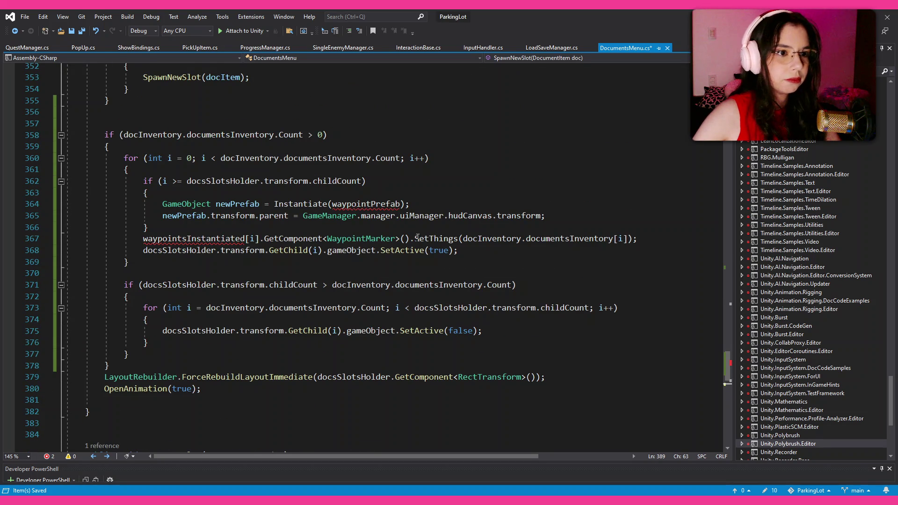
scroll(650, 239, down, 2)
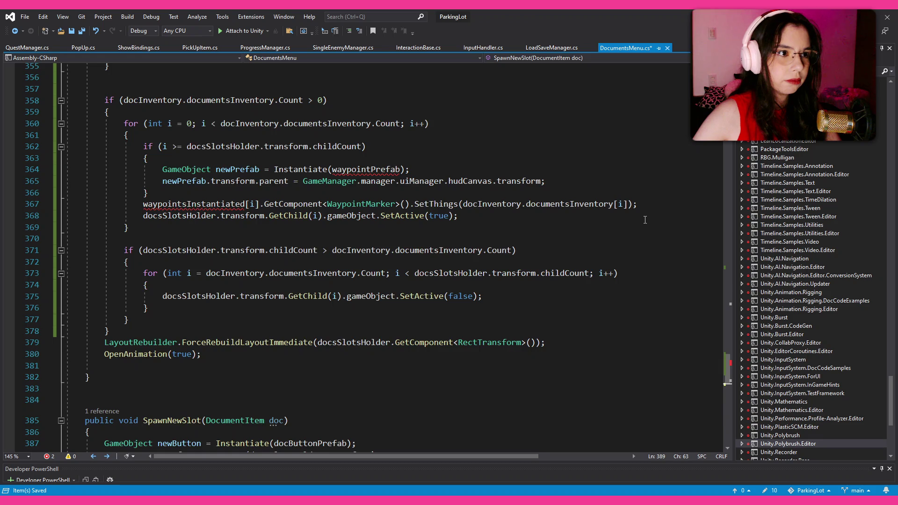
scroll(645, 220, down, 1)
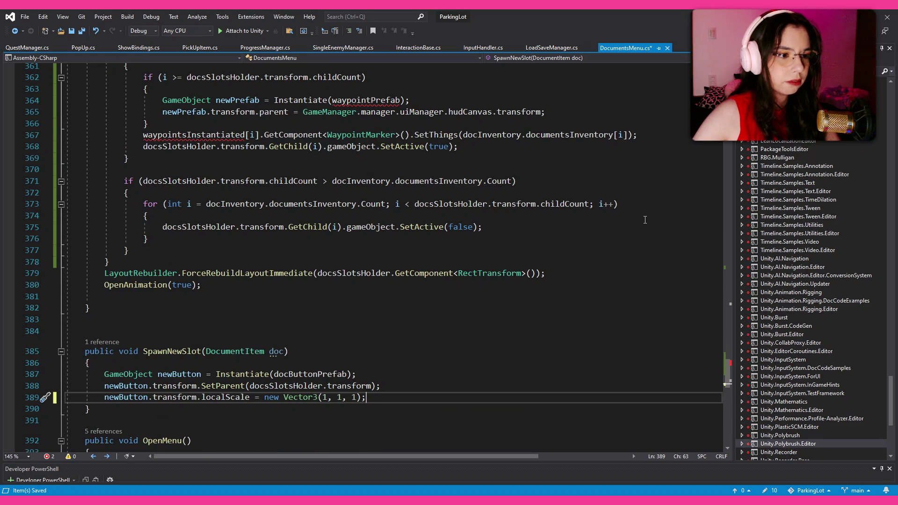
key(ctrl+z)
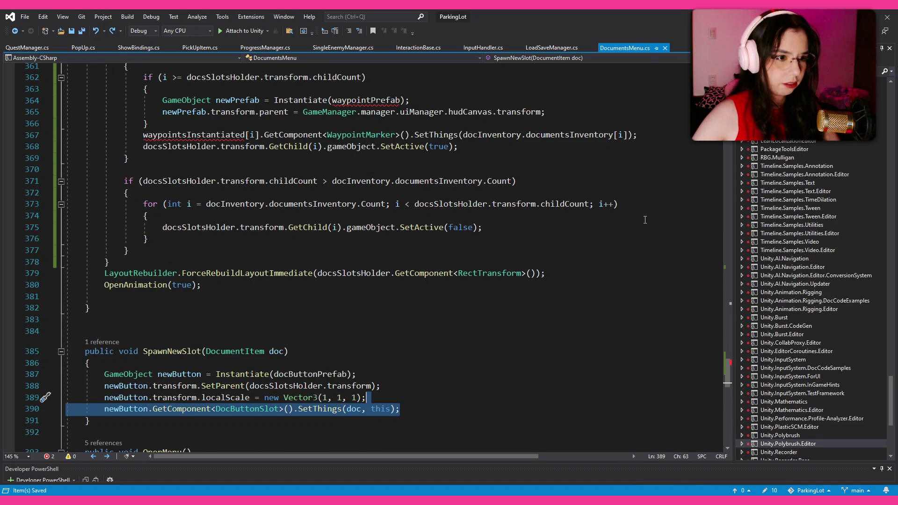
key(ctrl+y)
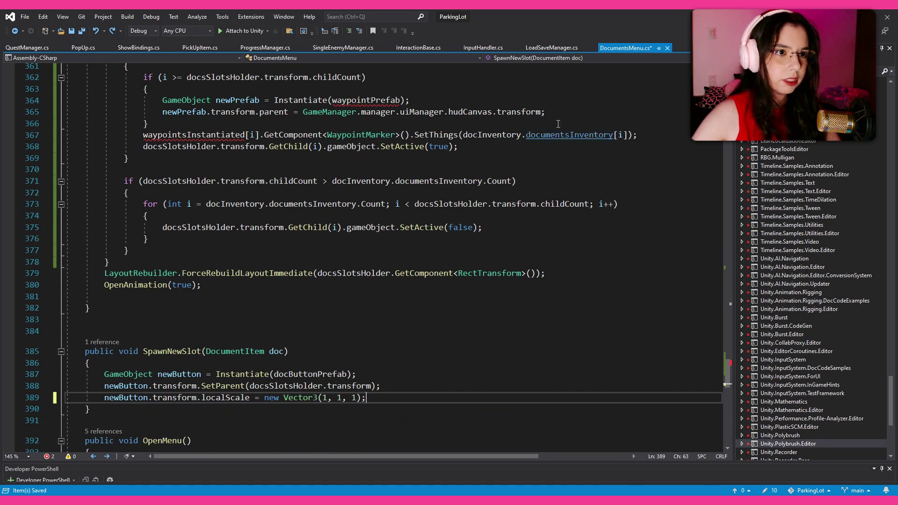
drag(637, 136, 143, 136)
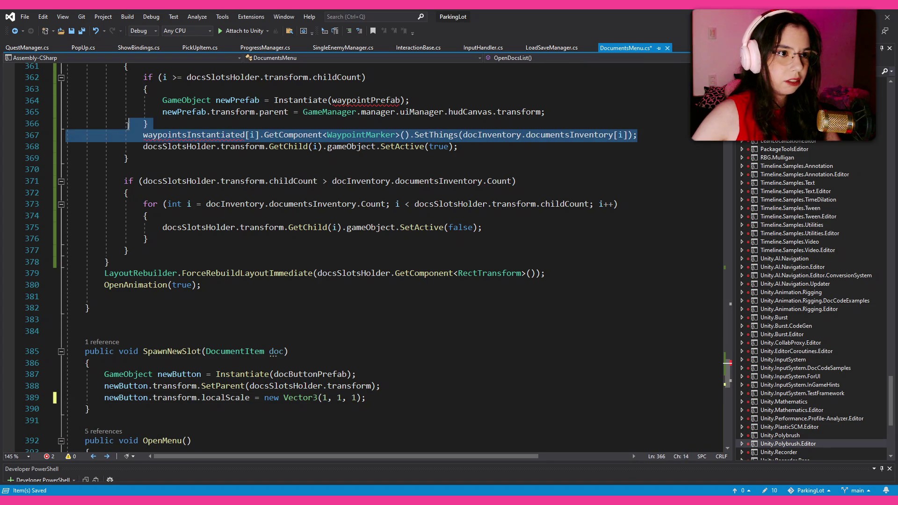
Paste the SetThings call into the loop, calling it on docsSlotsHolder.transform.GetChild(i).
text(newButton.GetComponent<DocButtonSlot>().SetThings(doc, this);)
drag(143, 158, 322, 158)
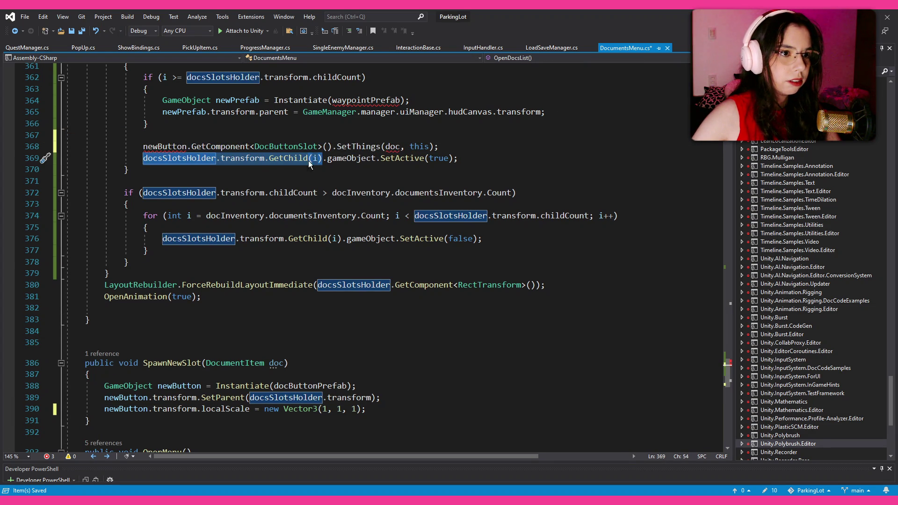
key(ctrl+c)
double_click(155, 146)
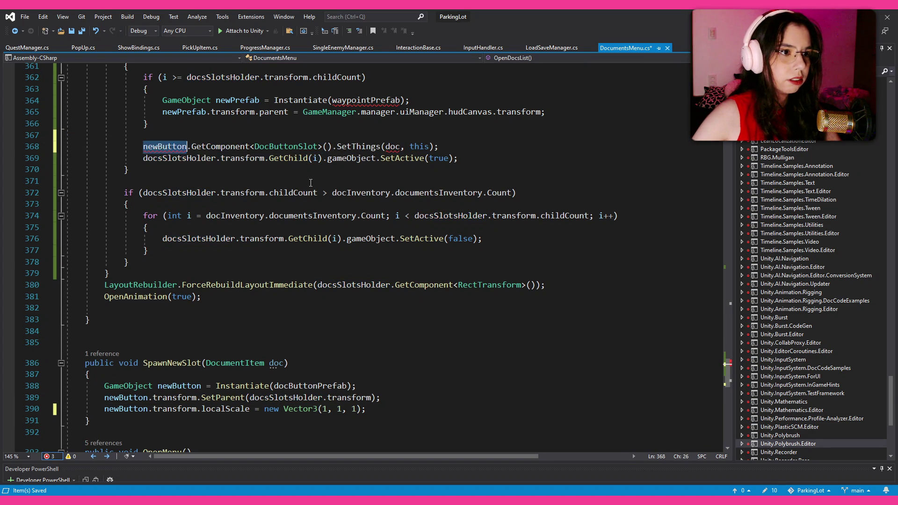
key(ctrl+v)
Pass docInventory.documentsInventory[i] as the SetThings argument and save DocumentsMenu.cs.
click(531, 146)
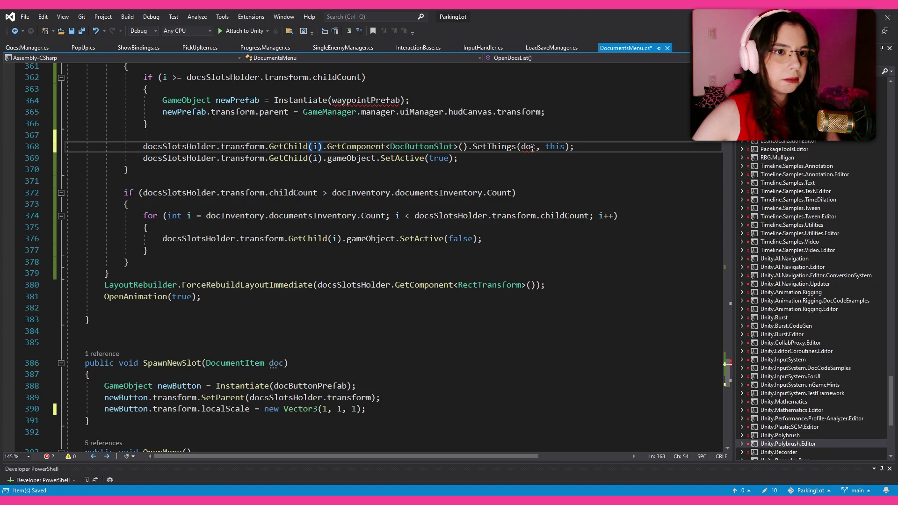
scroll(474, 254, up, 3)
scroll(473, 254, up, 2)
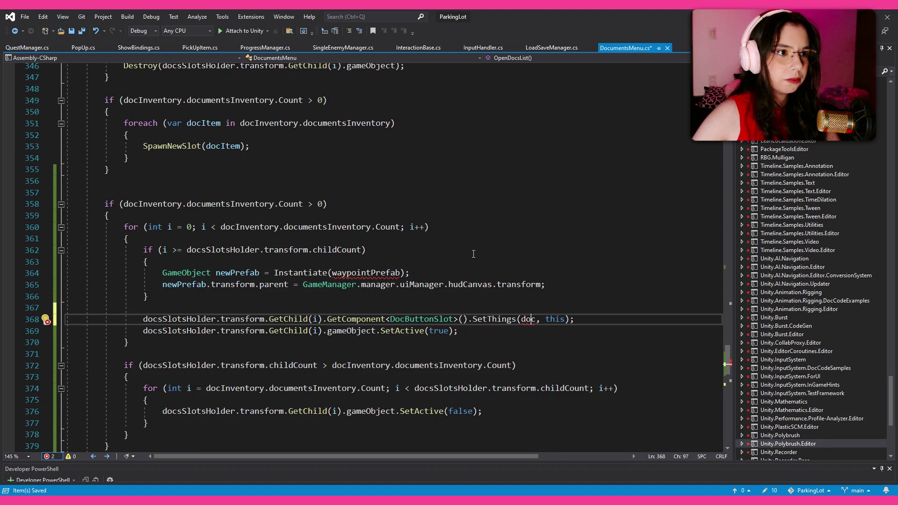
click(533, 319)
text(i)
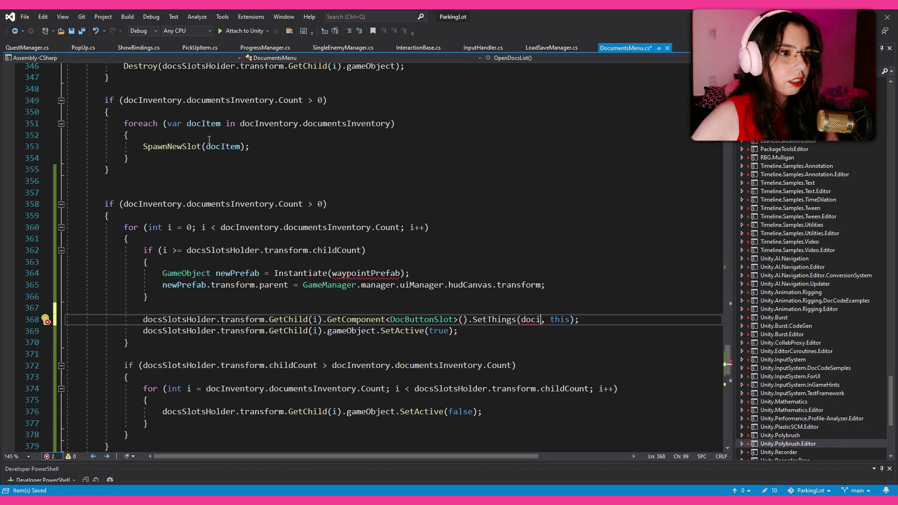
click(308, 227)
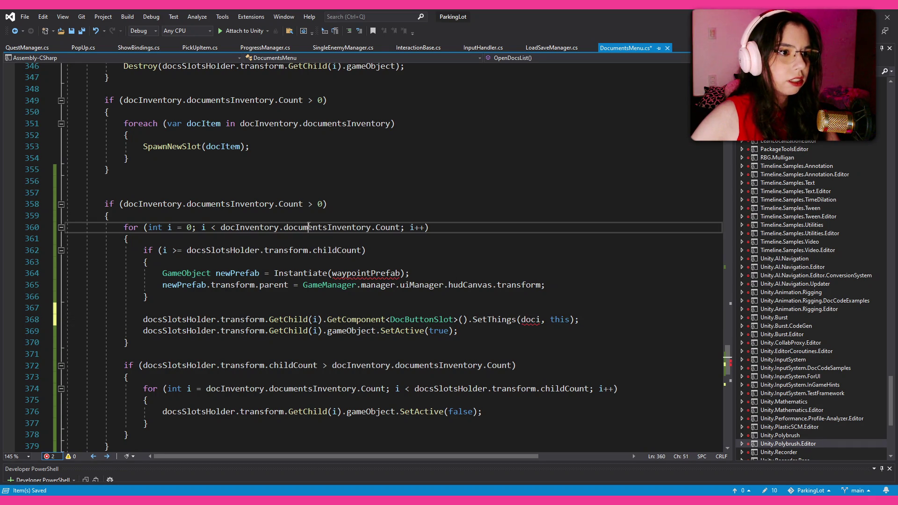
drag(222, 227, 373, 228)
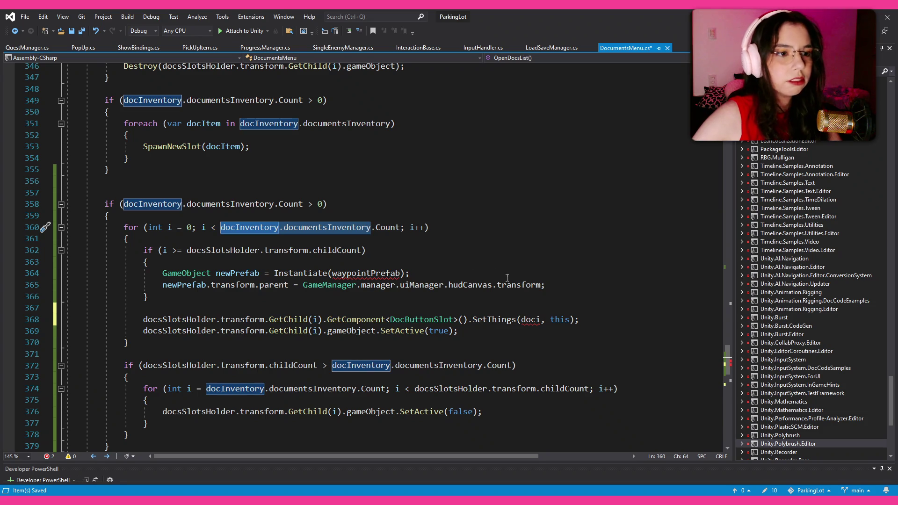
double_click(530, 319)
key(ctrl+v)
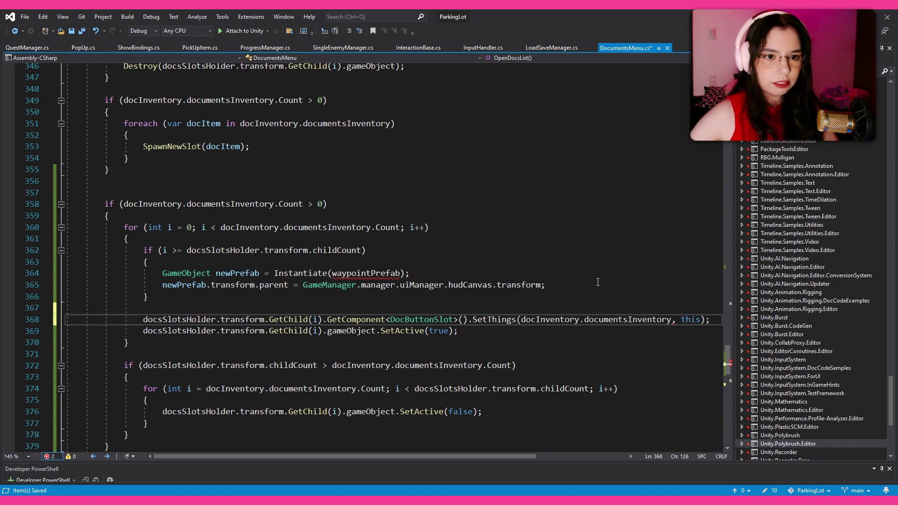
text([i])
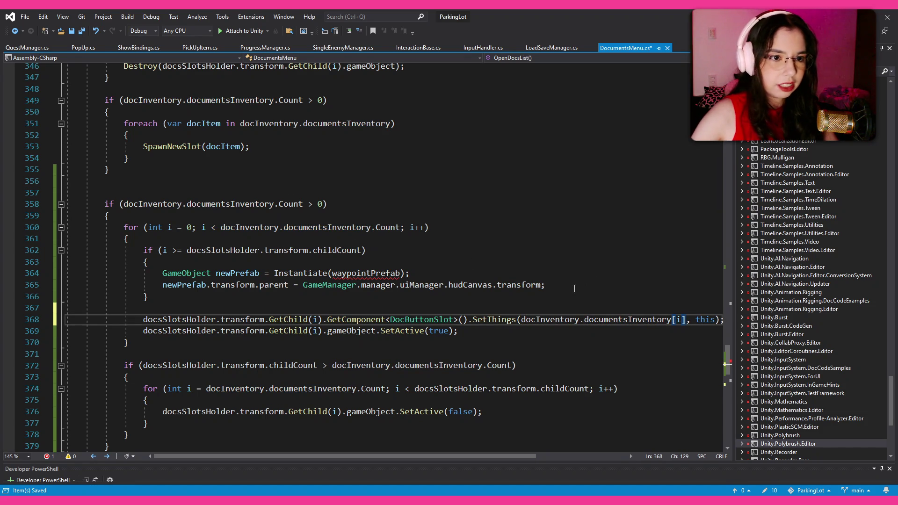
click(544, 305)
key(ctrl+s)
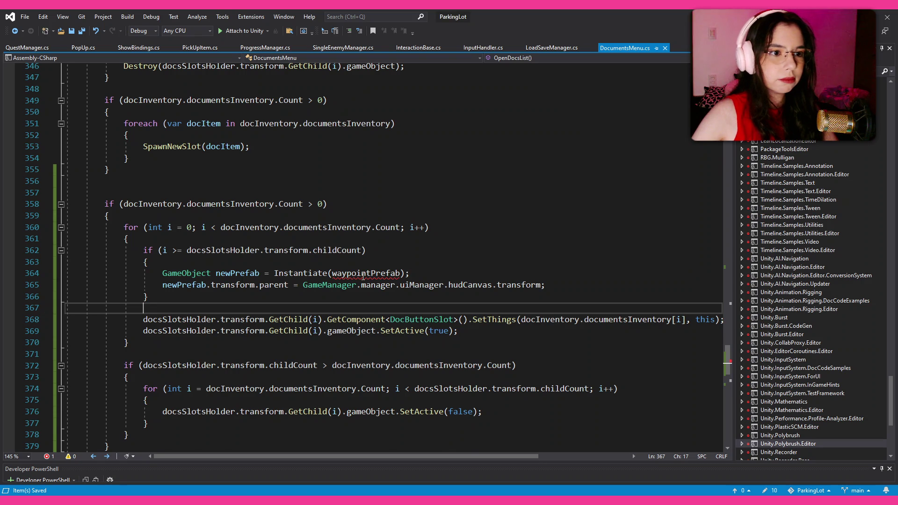
Select the Instantiate lines in the if-block and undo the last edit.
scroll(410, 273, down, 1)
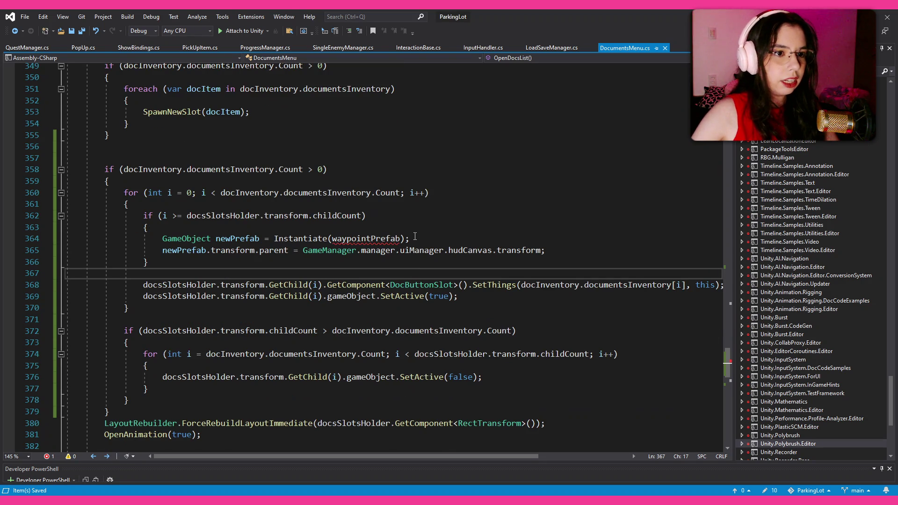
mouse_move(410, 238)
mouse_down()
mouse_move(136, 238)
mouse_move(164, 234)
mouse_up()
key(ctrl+z)
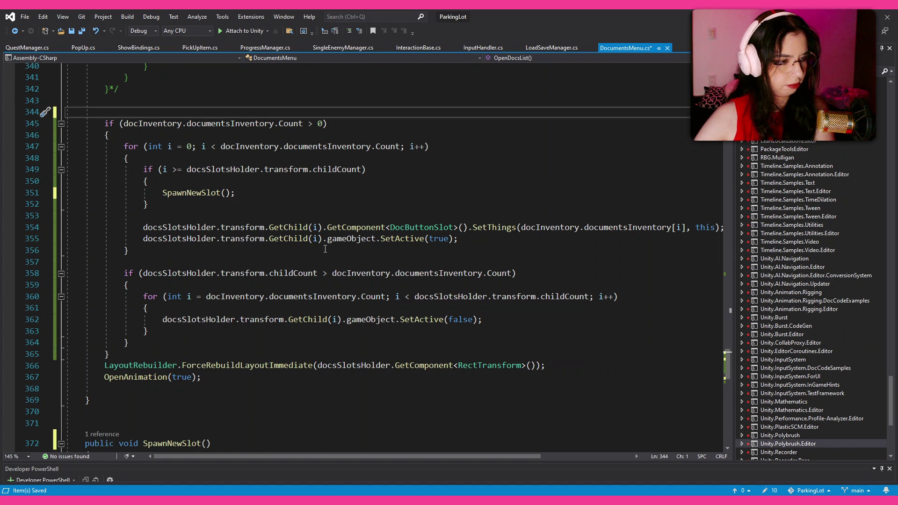
Save DocumentsMenu.cs with the parameterless SpawnNewSlot() call in place.
scroll(325, 249, down, 5)
scroll(325, 249, down, 5)
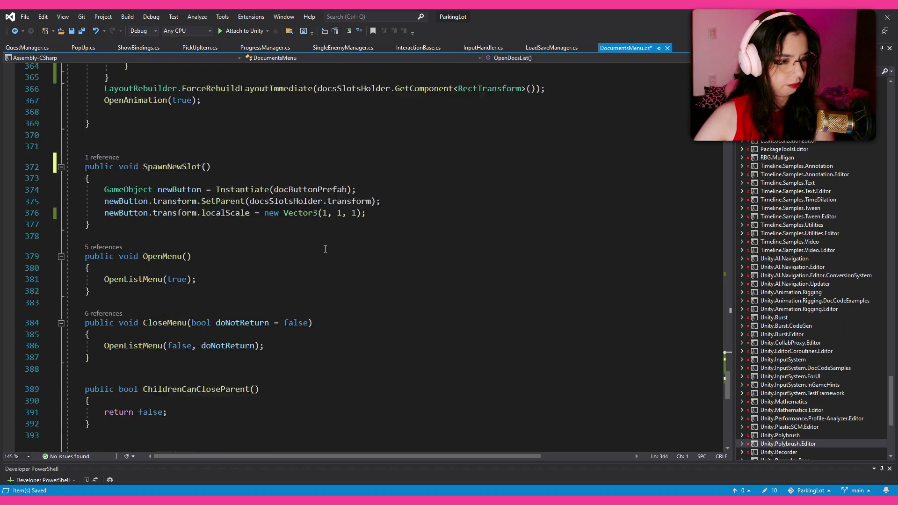
click(357, 233)
key(ctrl+s)
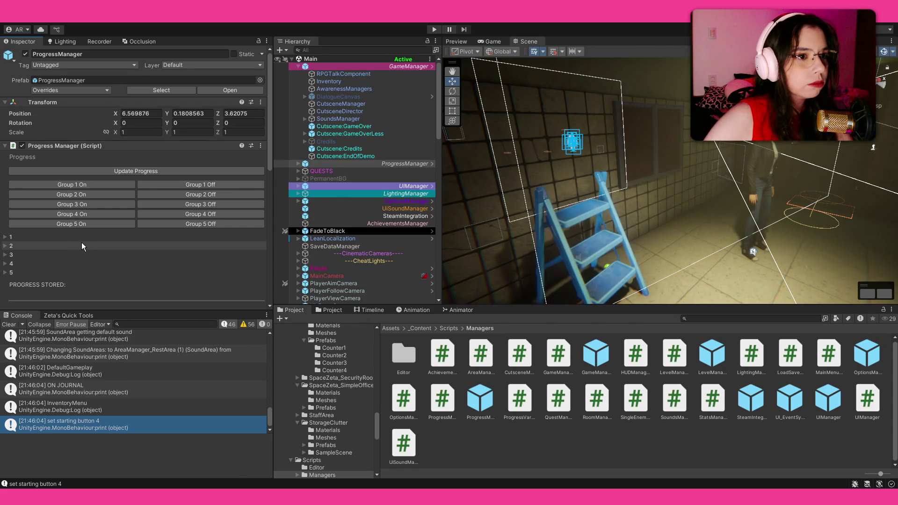
Play the game, load a saved game from the pause menu, and open and close the journal.
click(438, 29)
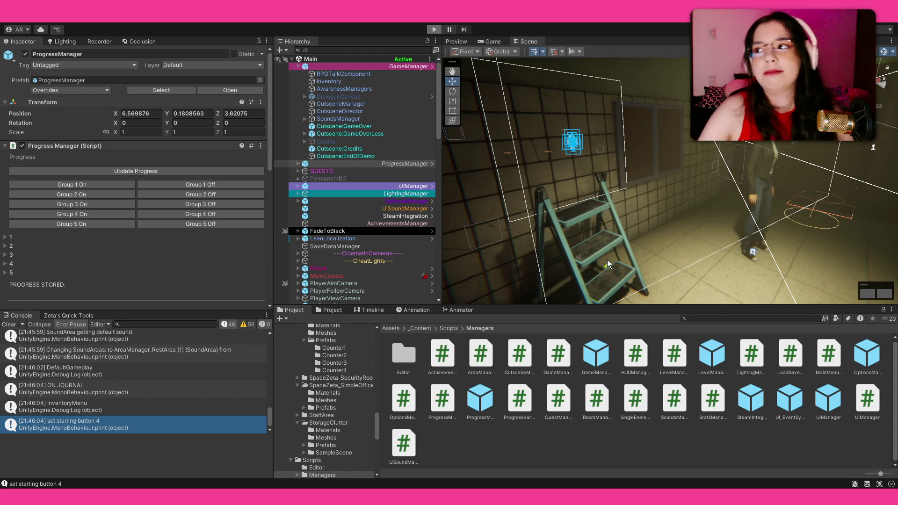
key(ctrl+p)
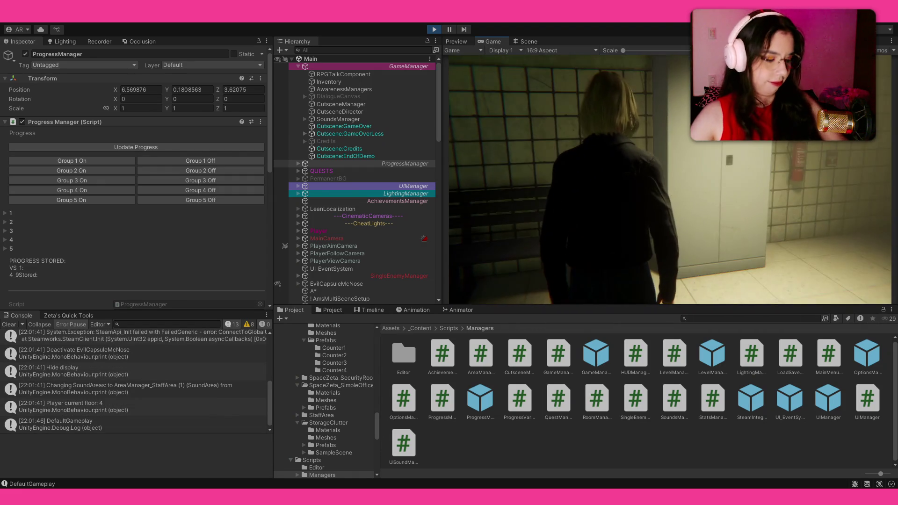
key(Escape)
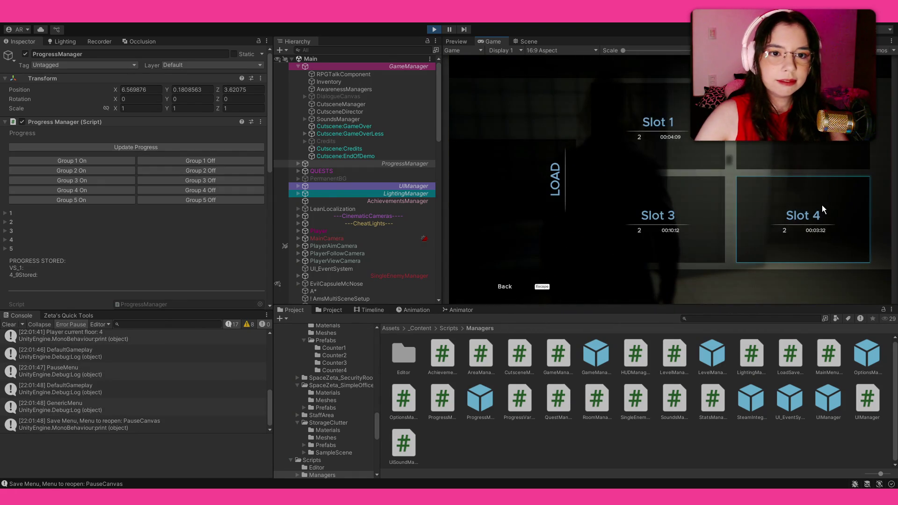
click(819, 211)
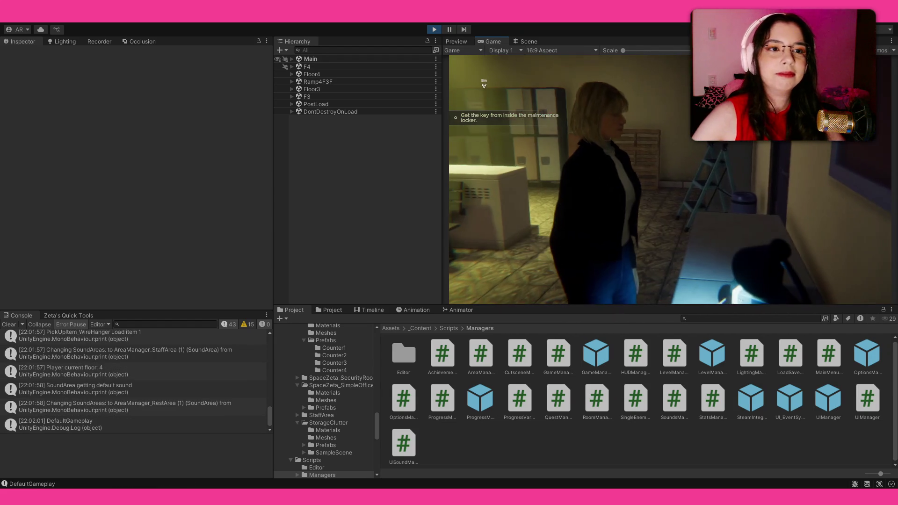
key(Tab)
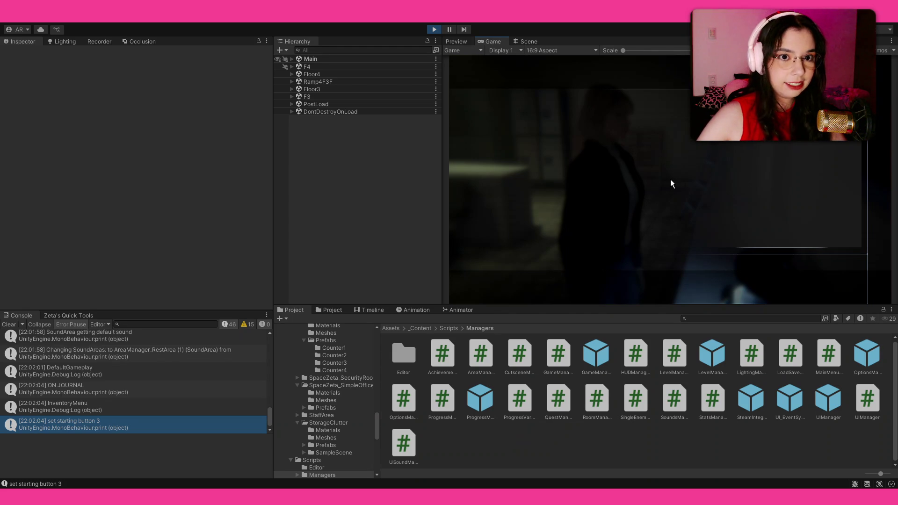
key(Escape)
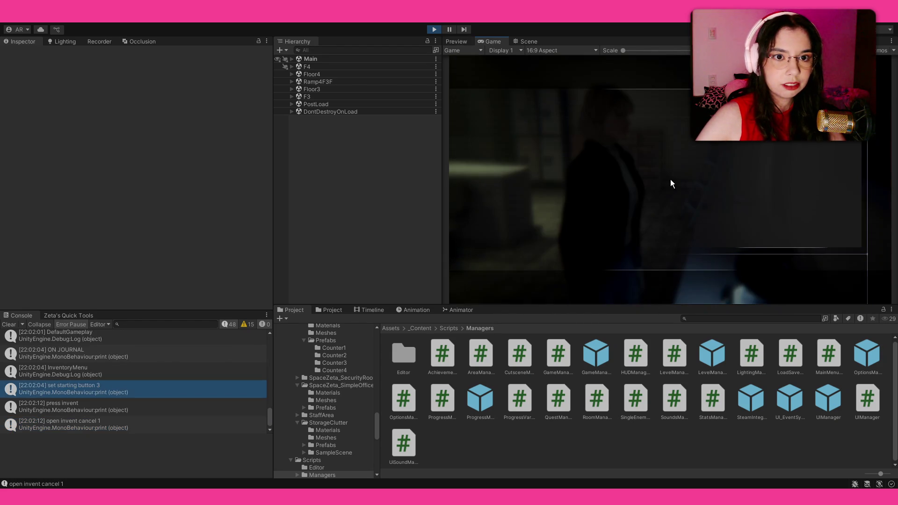
key(Tab)
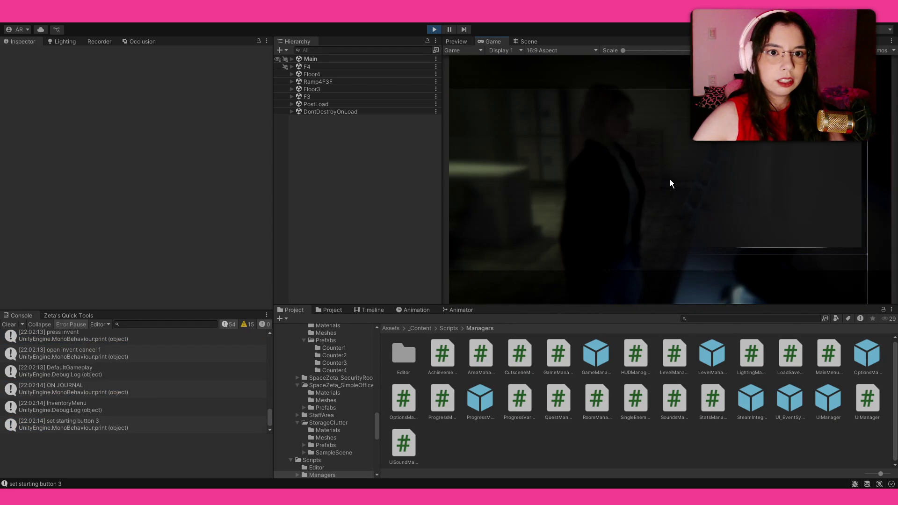
key(Tab)
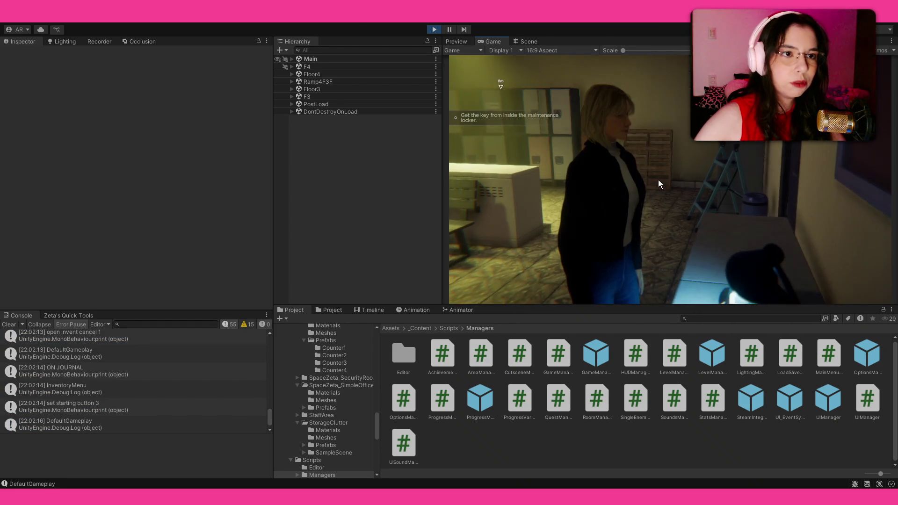
Expand GameManager in the Hierarchy and select its Inventory object.
click(290, 59)
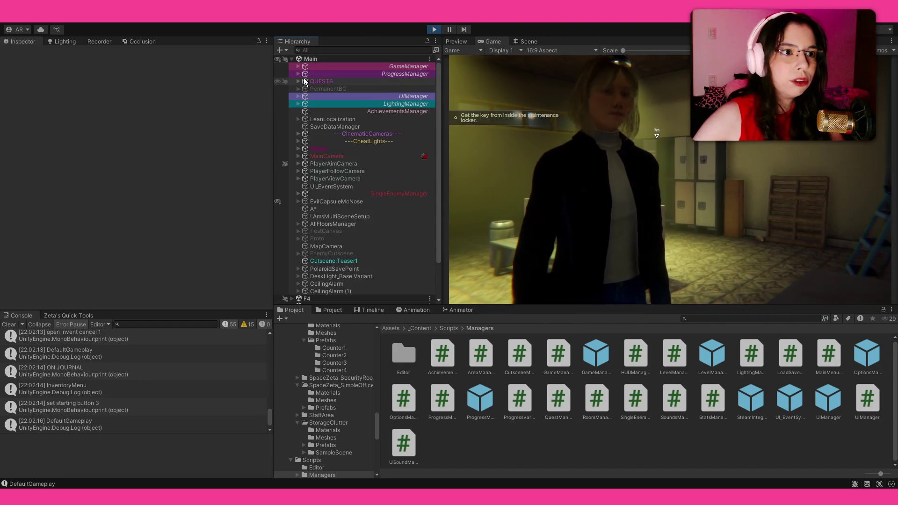
click(298, 73)
click(299, 73)
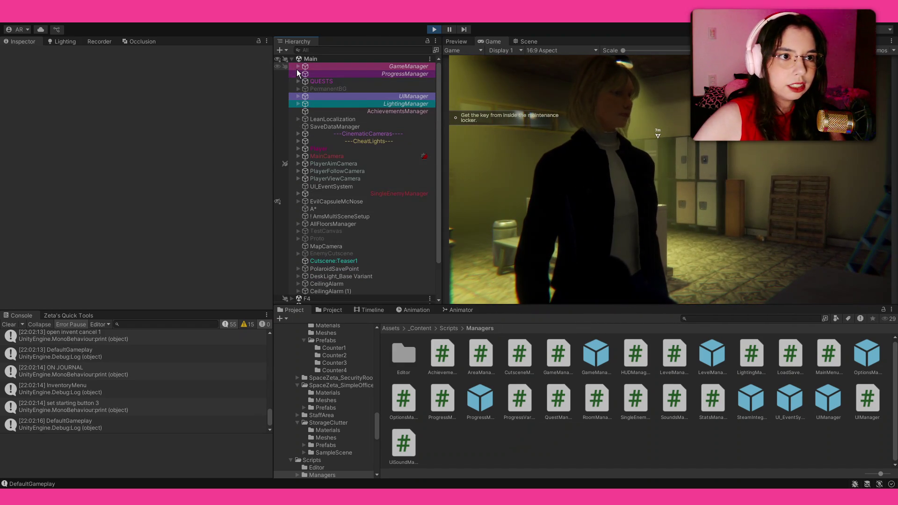
click(298, 66)
click(354, 83)
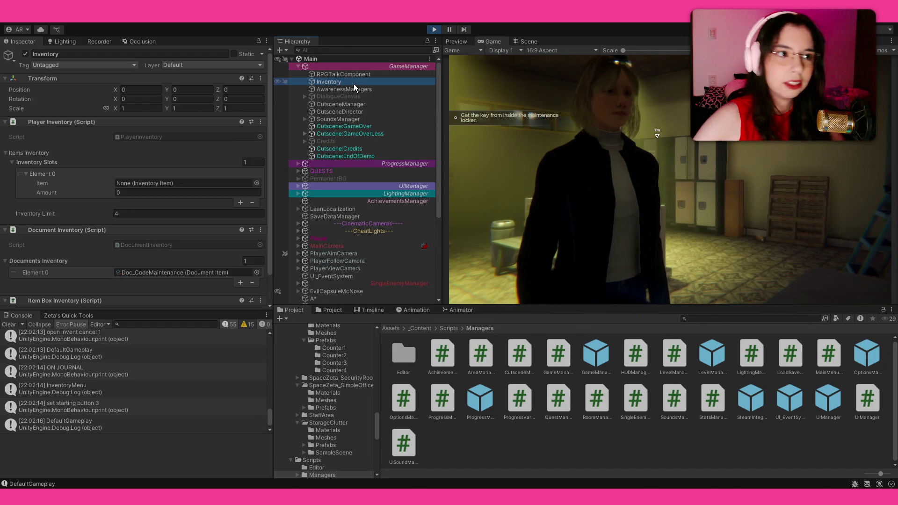
Add two more Documents Inventory entries and check the journal's notes in the running game.
click(239, 282)
click(240, 292)
scroll(236, 296, down, 1)
click(570, 201)
key(Tab)
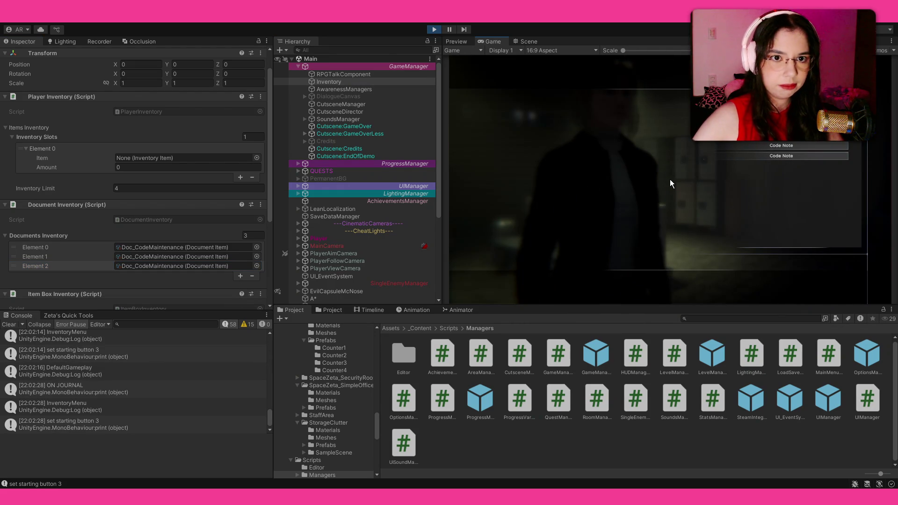
key(Tab)
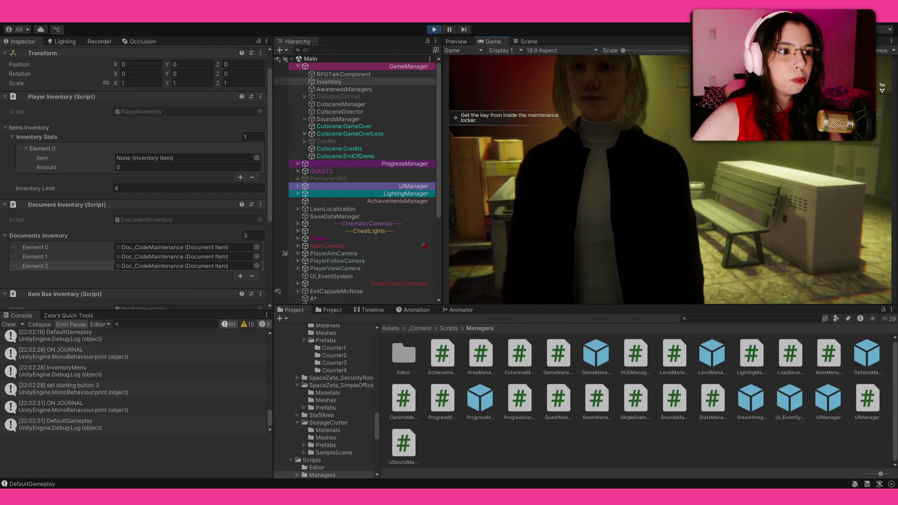
key(Escape)
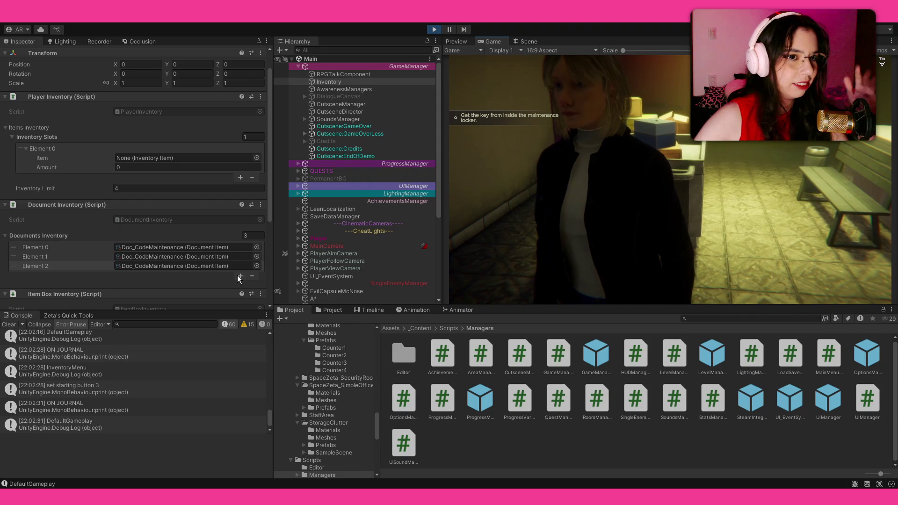
Add a fourth Doc_CodeMaintenance entry, recheck the journal, then stop Play mode.
click(240, 277)
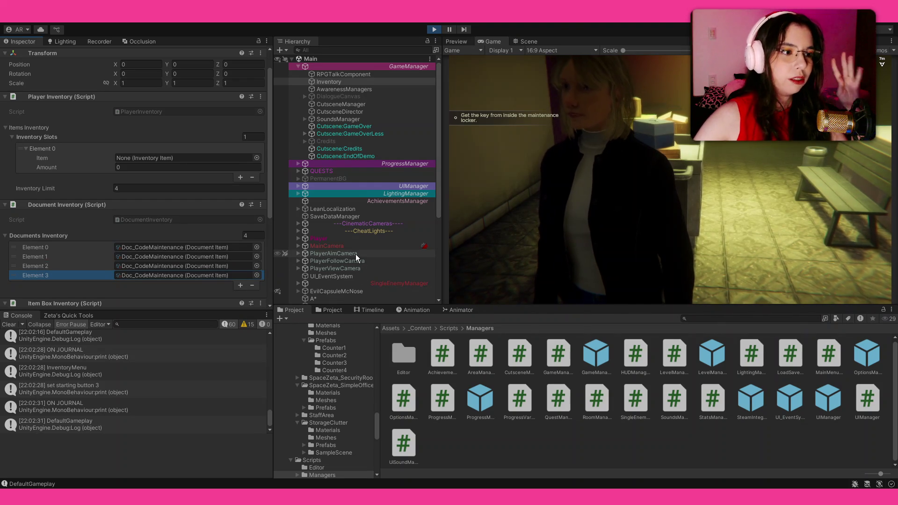
click(463, 215)
key(Tab)
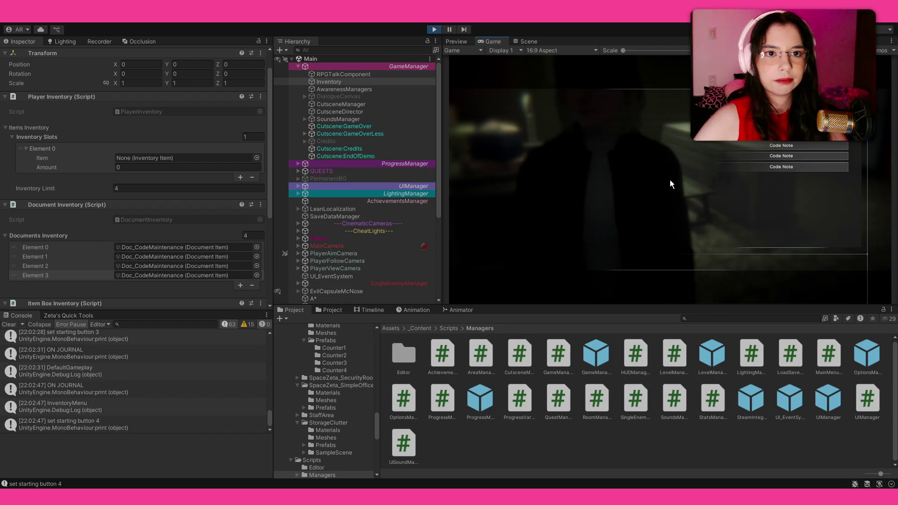
key(Tab)
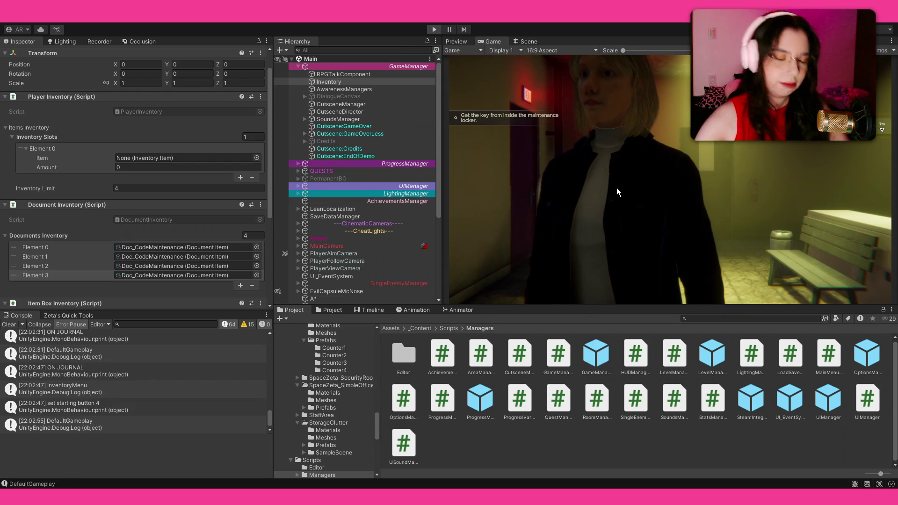
key(ctrl+p)
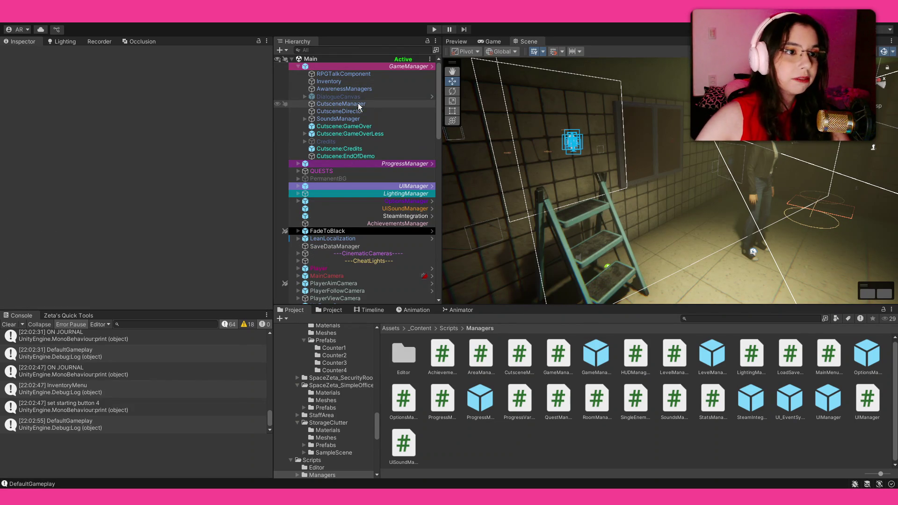
click(386, 66)
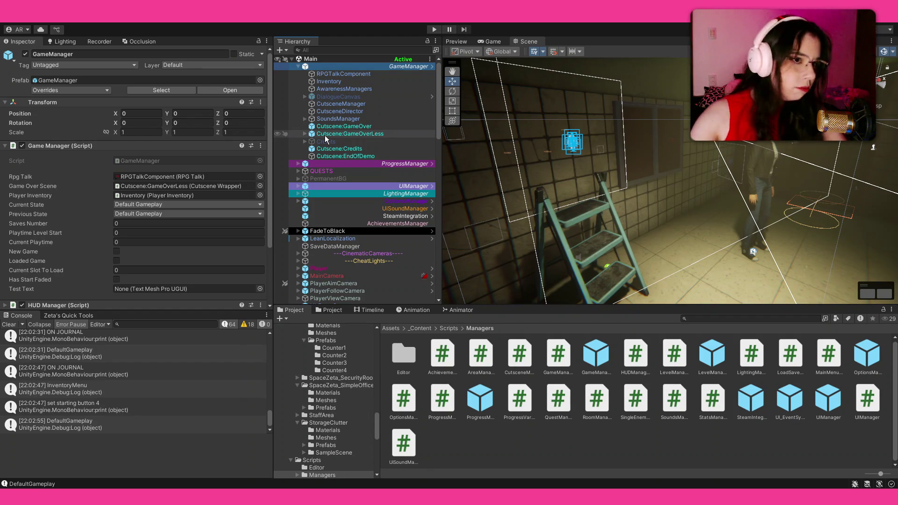
Review GameManager's components, then go to OpenDocsList in DocumentsMenu.cs in Visual Studio.
scroll(216, 181, down, 2)
scroll(216, 180, down, 4)
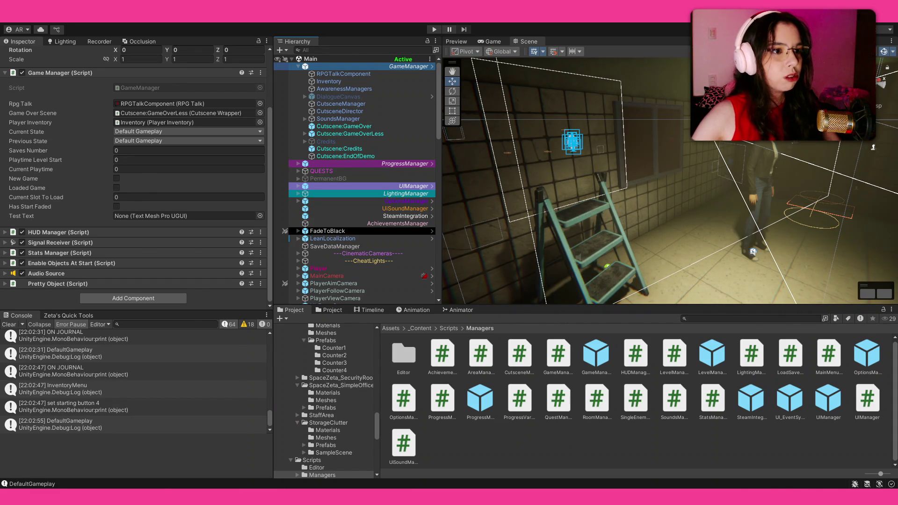
key(alt+Tab)
click(255, 262)
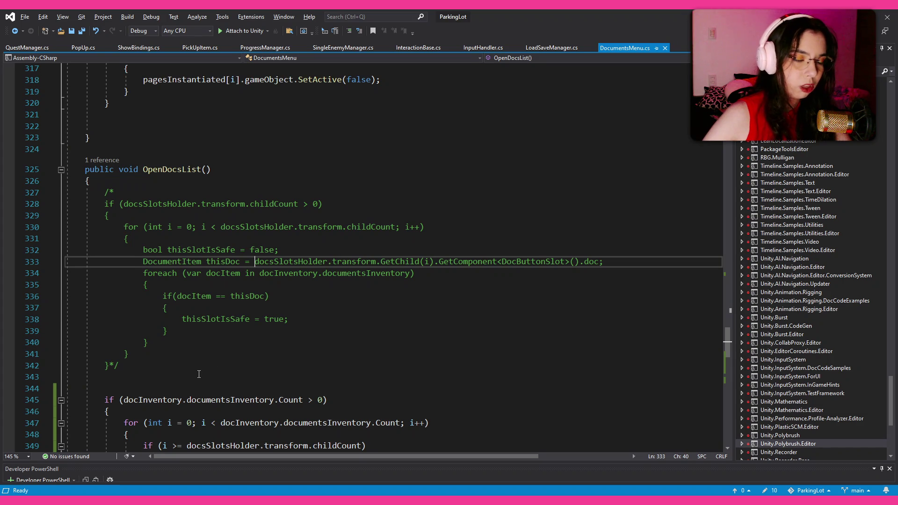
Delete the commented-out slot-check block (lines 327–342) and save DocumentsMenu.cs.
click(151, 368)
mouse_move(151, 368)
mouse_down()
mouse_move(117, 229)
mouse_move(52, 193)
mouse_up()
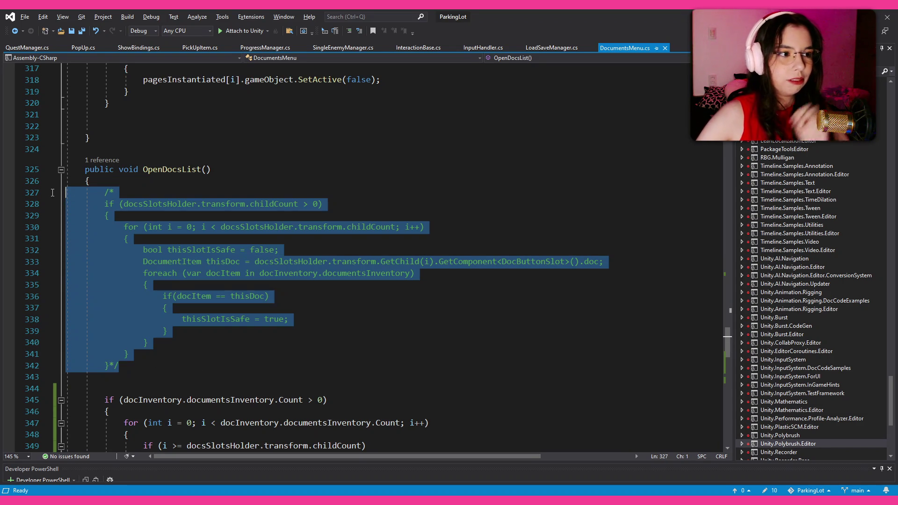
key(Delete)
key(Delete)
key(Delete)
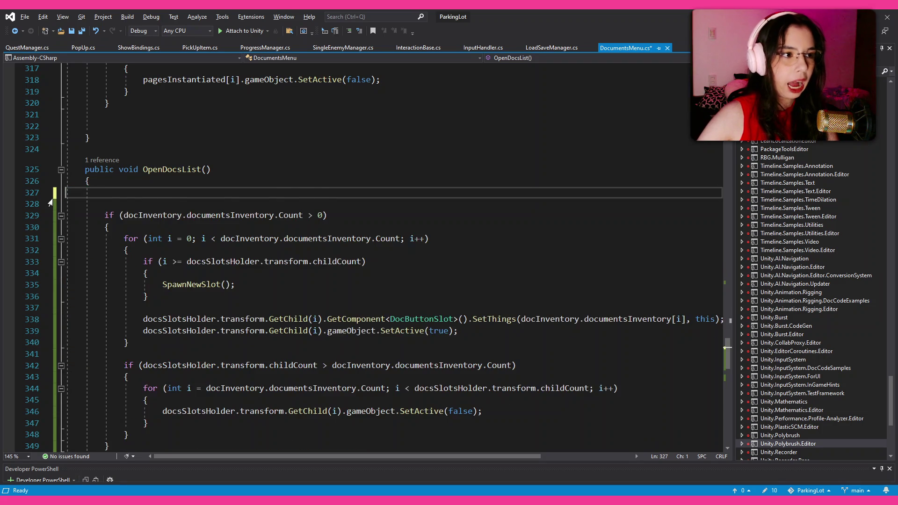
scroll(197, 206, down, 6)
key(ctrl+s)
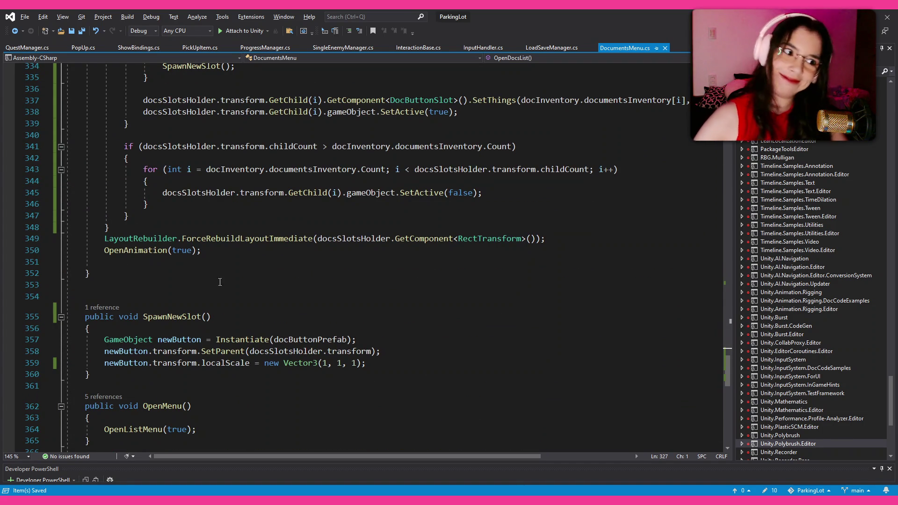
scroll(224, 270, down, 7)
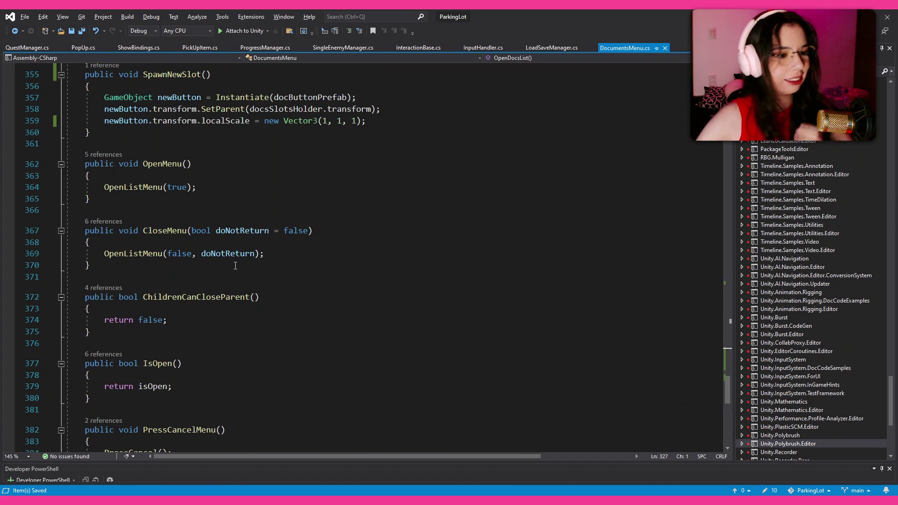
key(alt+Tab)
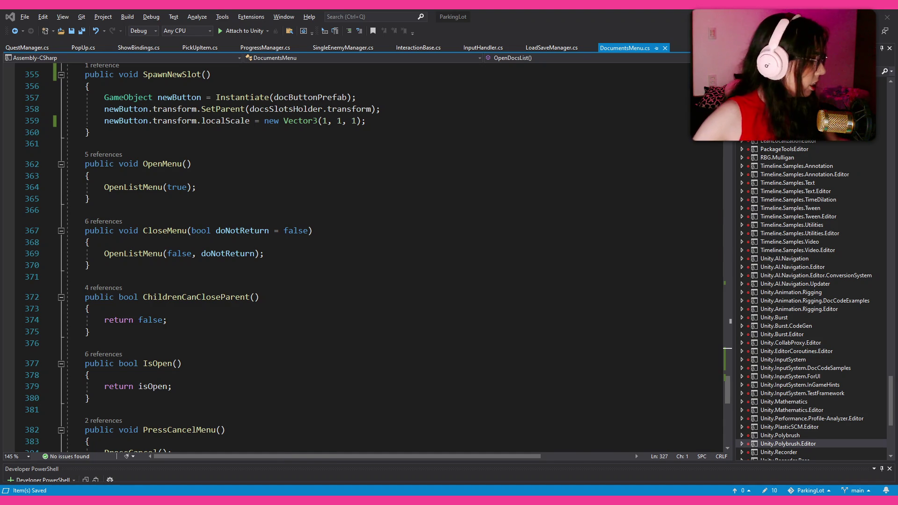
key(alt+Tab)
Enable CodeInputCanvas and frame the keypad in the Scene view with the Rect tool.
click(305, 213)
click(330, 212)
click(26, 54)
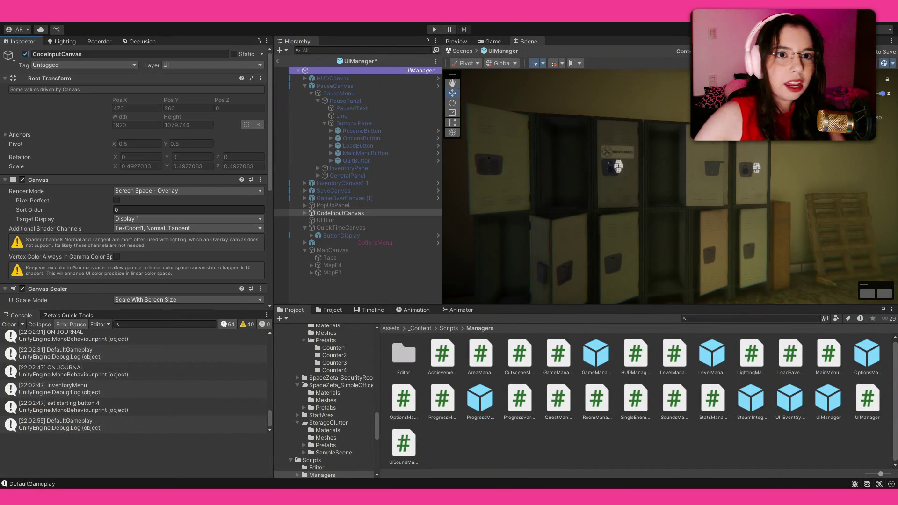
key(t)
key(f)
scroll(698, 167, up, 5)
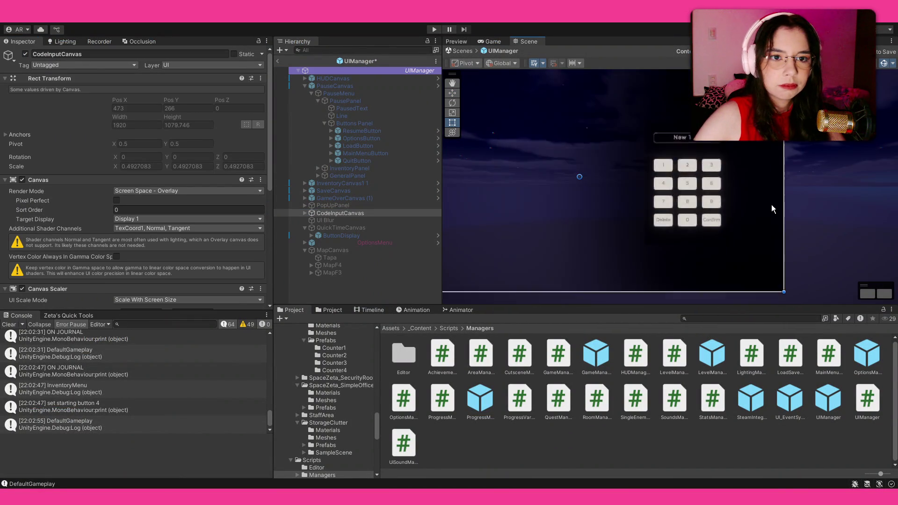
click(304, 213)
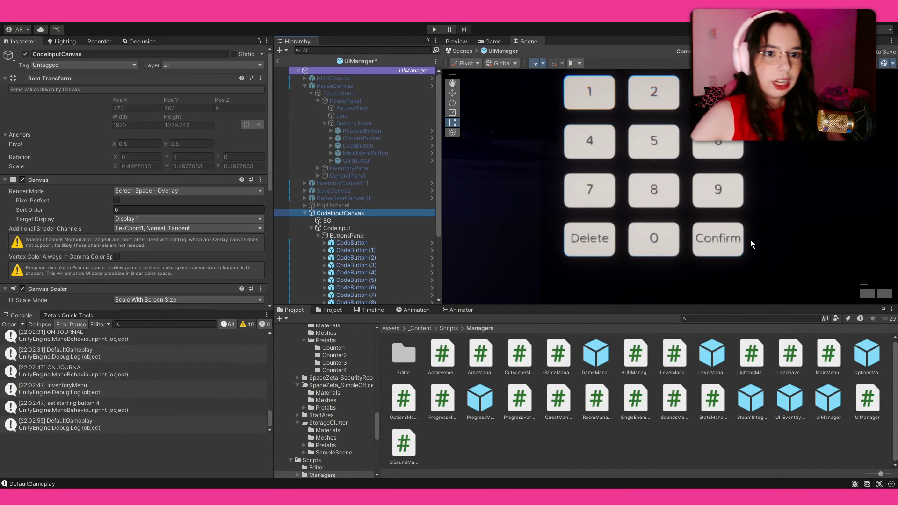
scroll(750, 240, down, 2)
drag(732, 237, 747, 218)
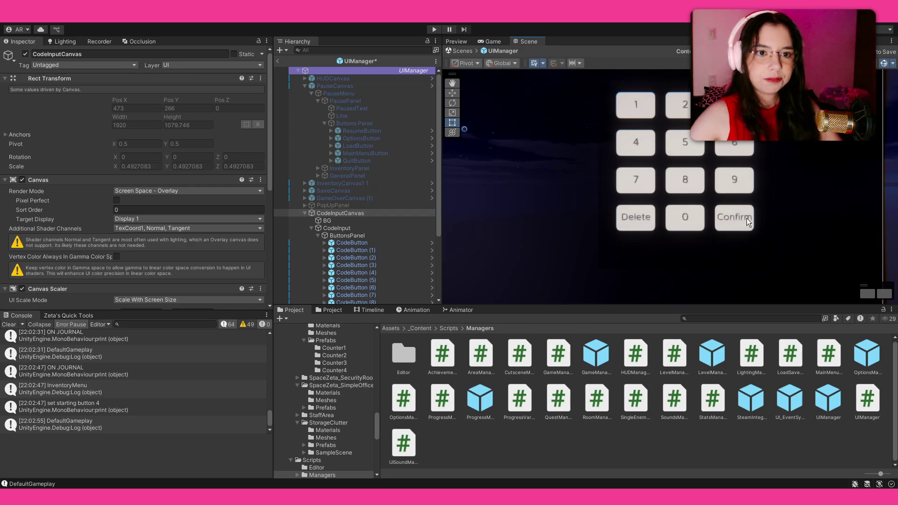
scroll(340, 227, down, 4)
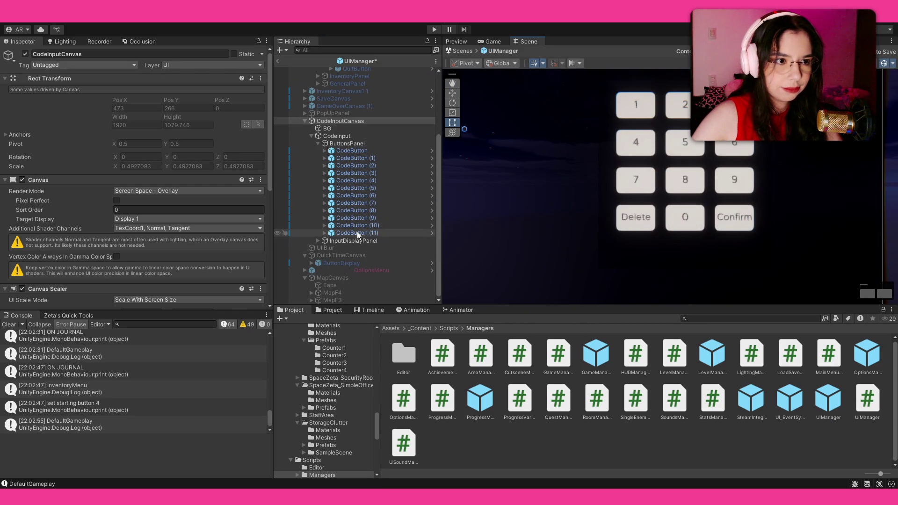
Append test characters to CodeButton (11)'s Confirm label to check overflow, then restore 'Confirm'.
click(332, 233)
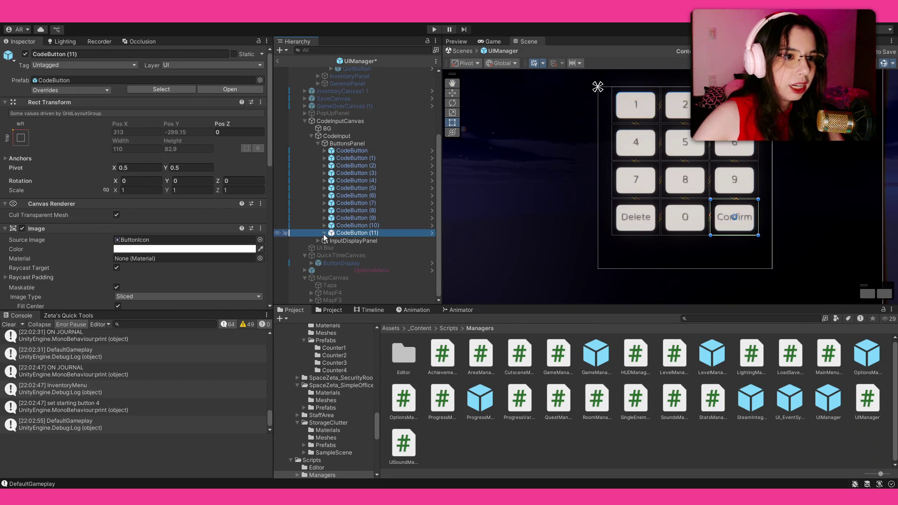
click(324, 233)
click(355, 240)
click(156, 243)
click(163, 236)
text(yyyyyyyyyyy)
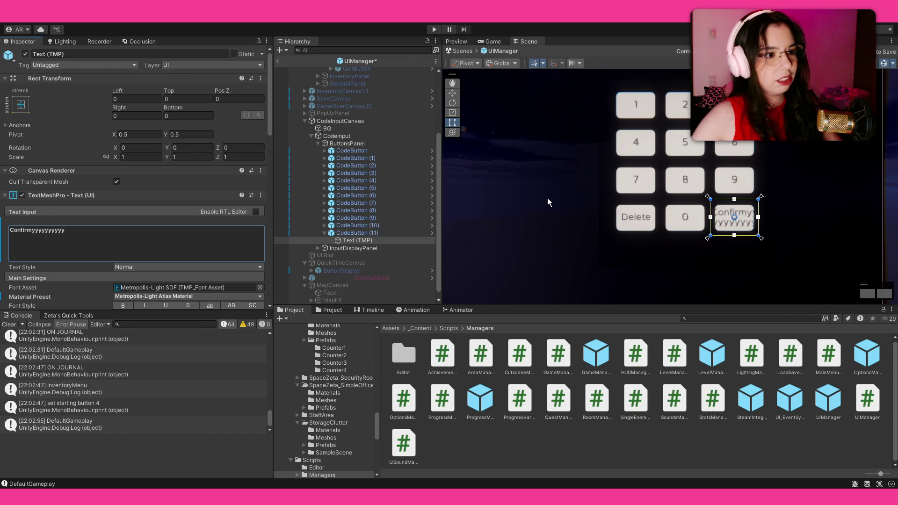
scroll(28, 183, down, 10)
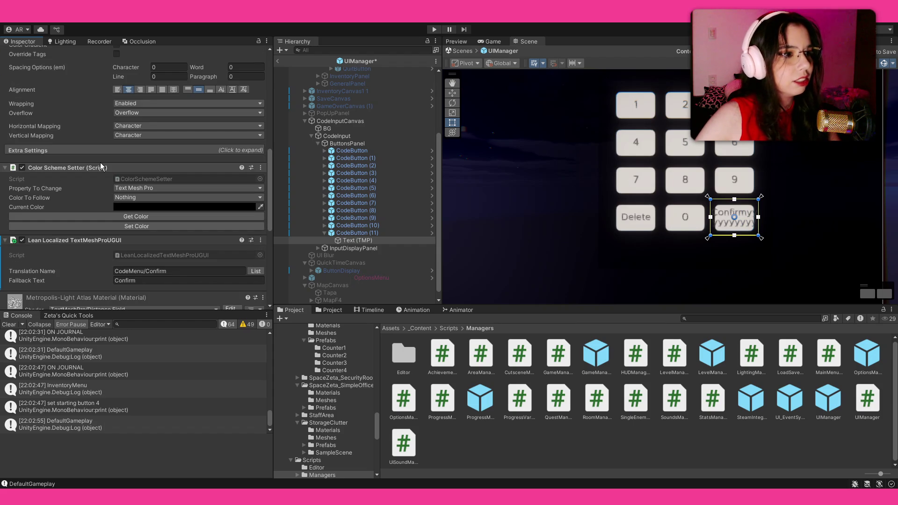
scroll(101, 167, up, 10)
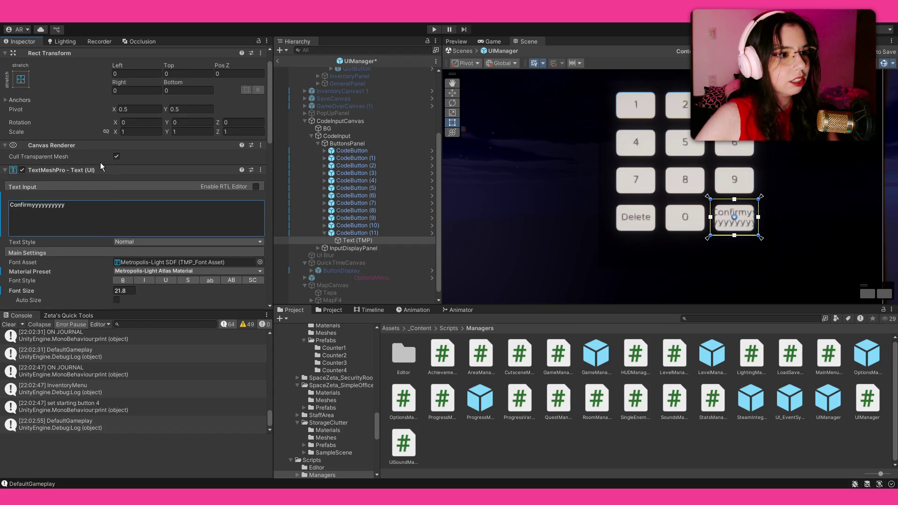
key(BackSpace)
key(BackSpace)
key(BackSpace)
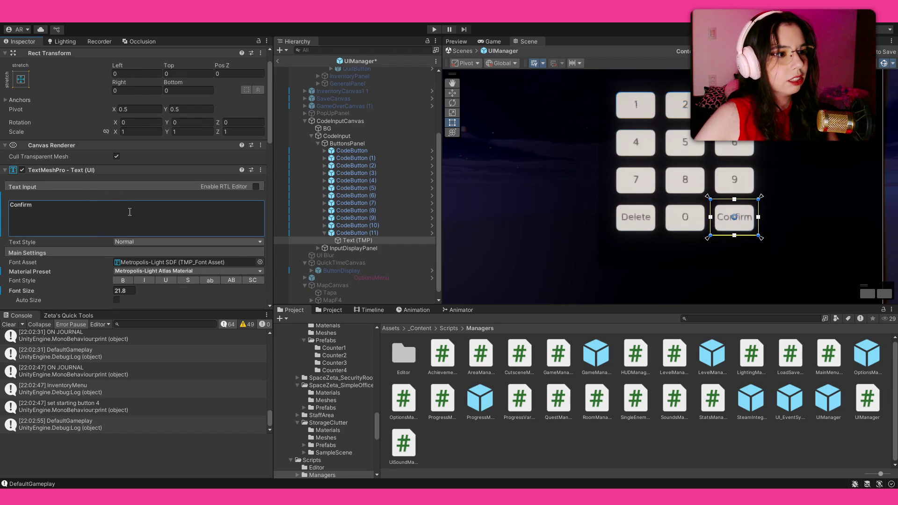
Open the CodeButton prefab and select its Text (TMP) child.
click(354, 234)
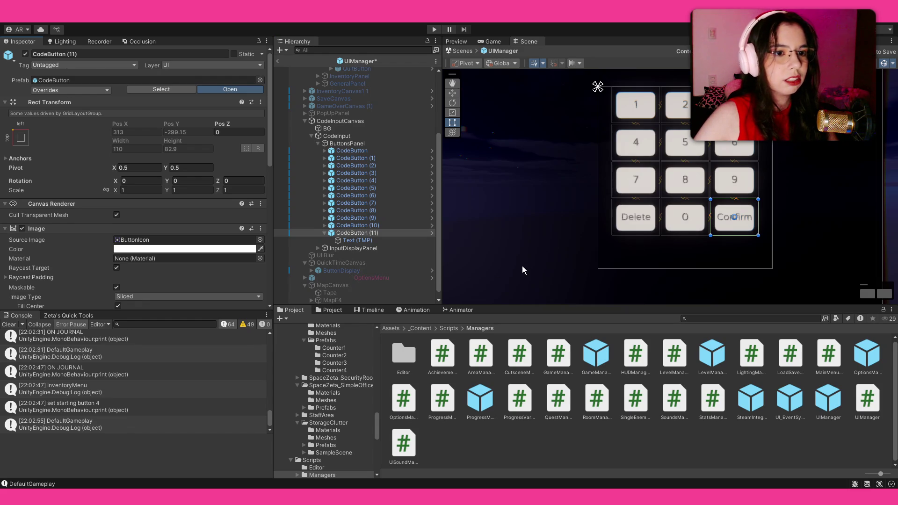
click(70, 80)
click(597, 357)
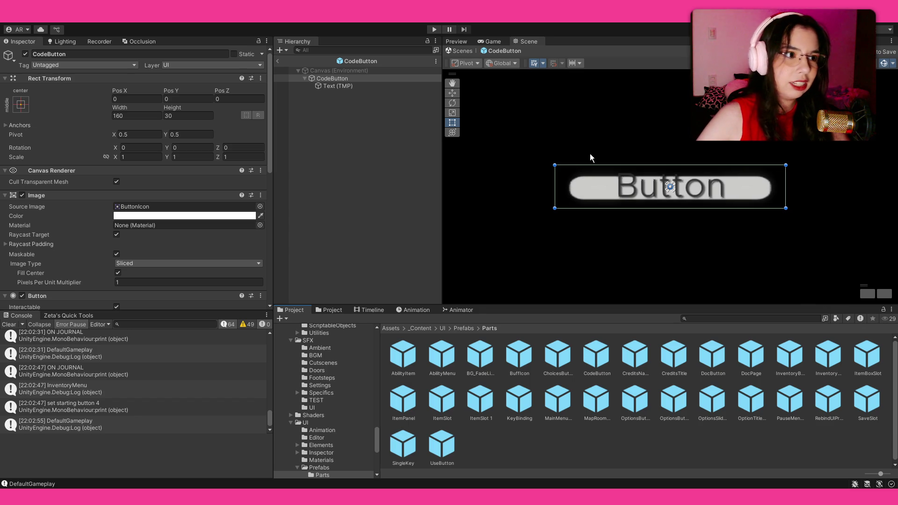
click(370, 86)
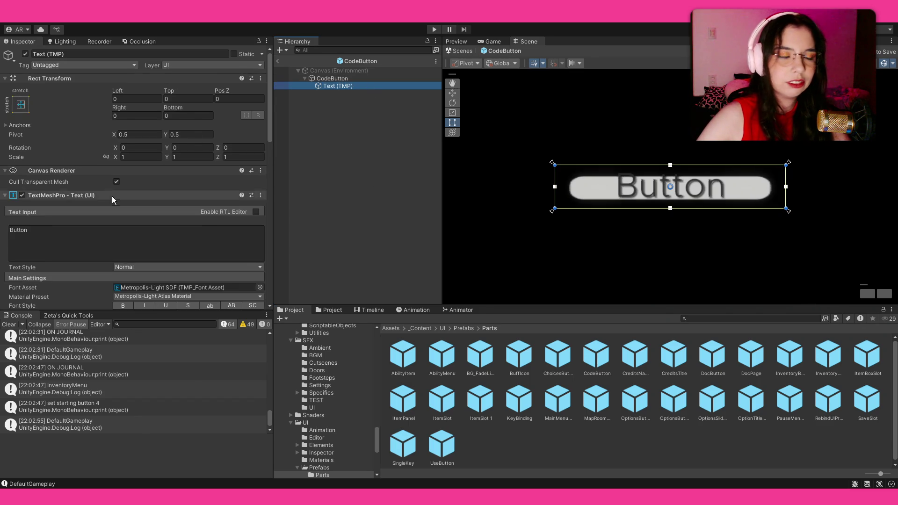
Turn on Auto Size for the CodeButton label and lower its maximum size from 72 to 30.
scroll(114, 199, down, 3)
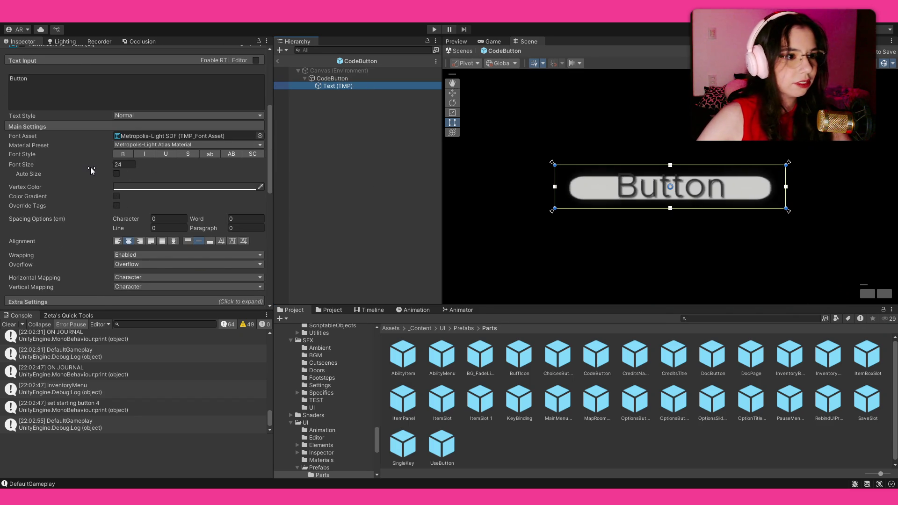
scroll(91, 167, down, 5)
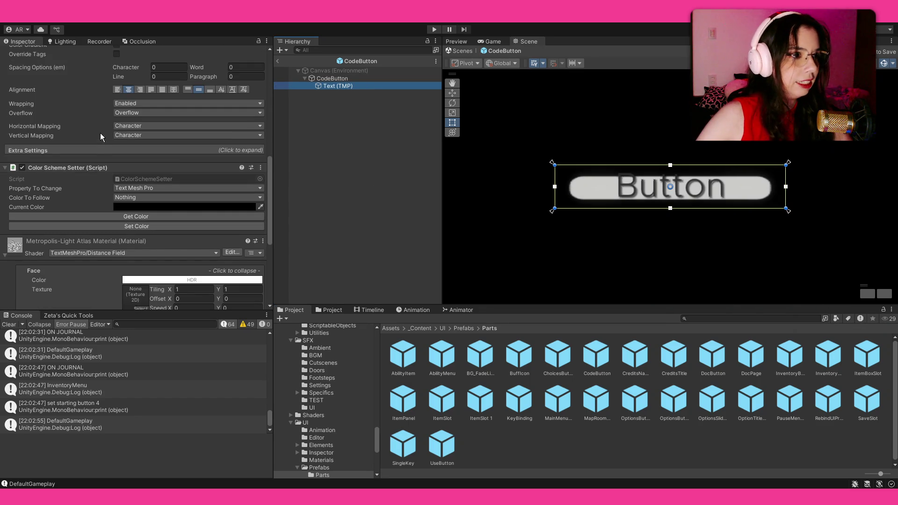
scroll(101, 132, up, 10)
scroll(102, 131, down, 3)
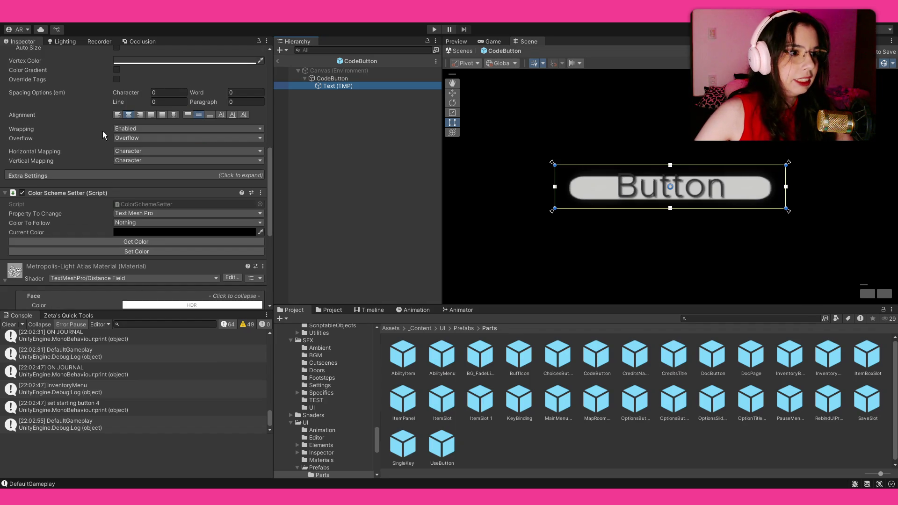
scroll(72, 139, up, 6)
scroll(74, 142, up, 3)
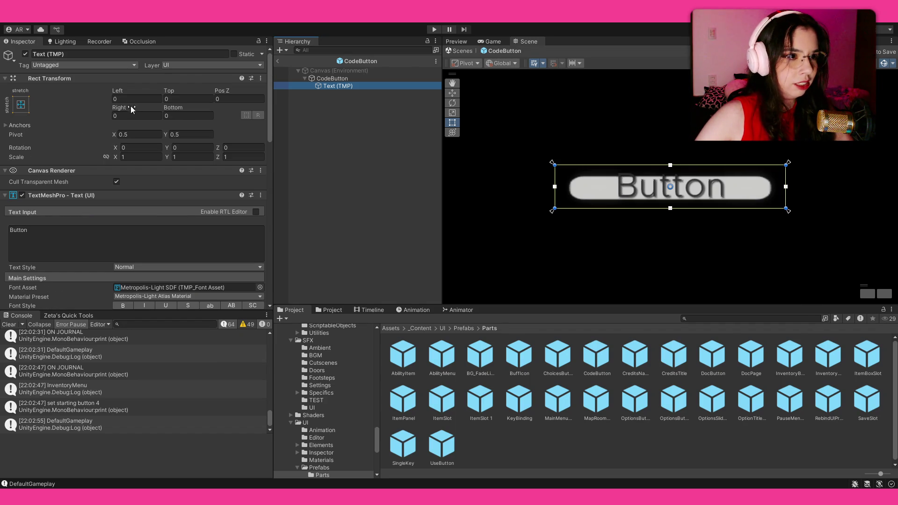
scroll(94, 162, down, 3)
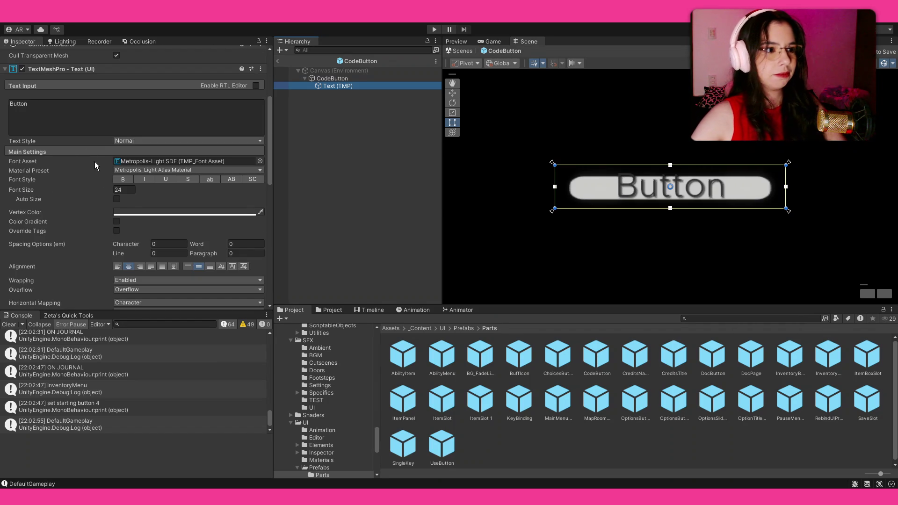
click(128, 190)
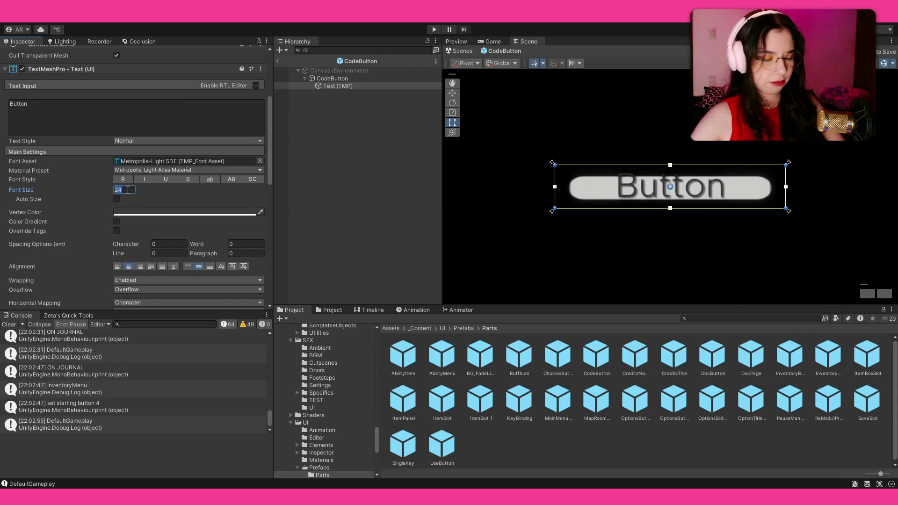
click(117, 199)
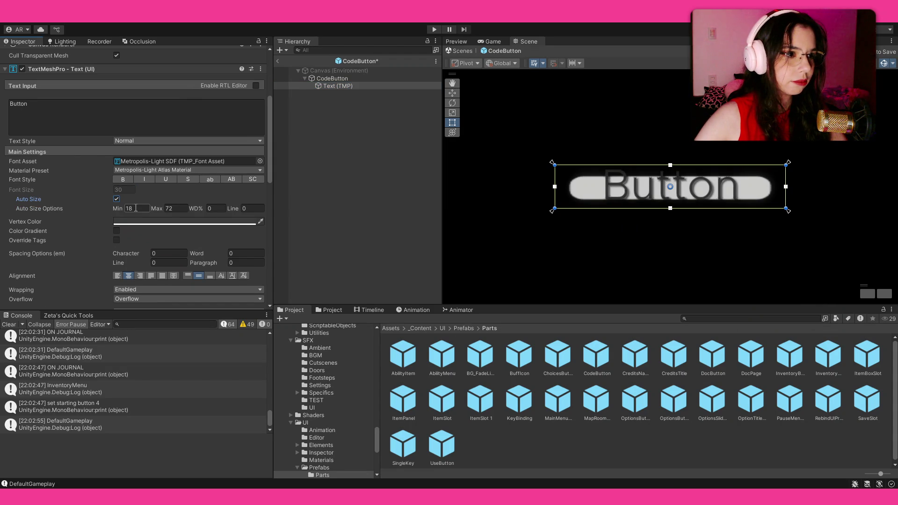
click(173, 208)
text(30)
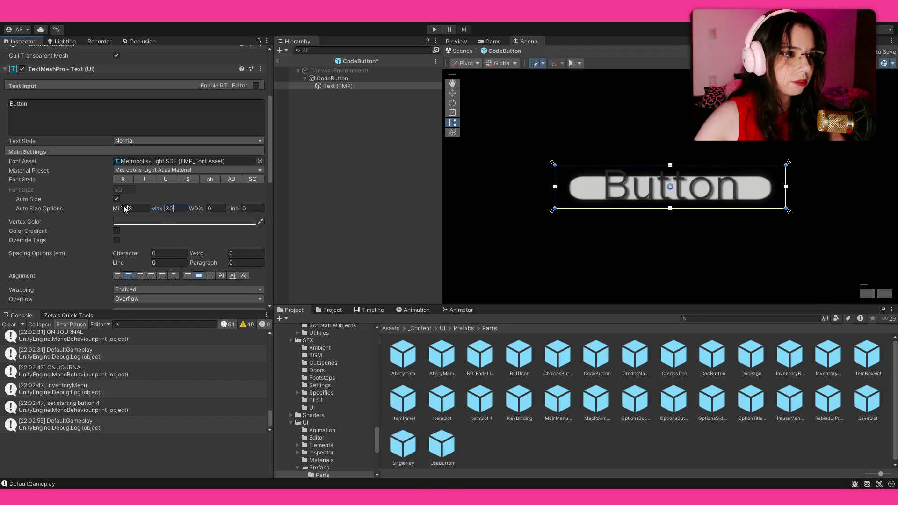
scroll(91, 198, up, 5)
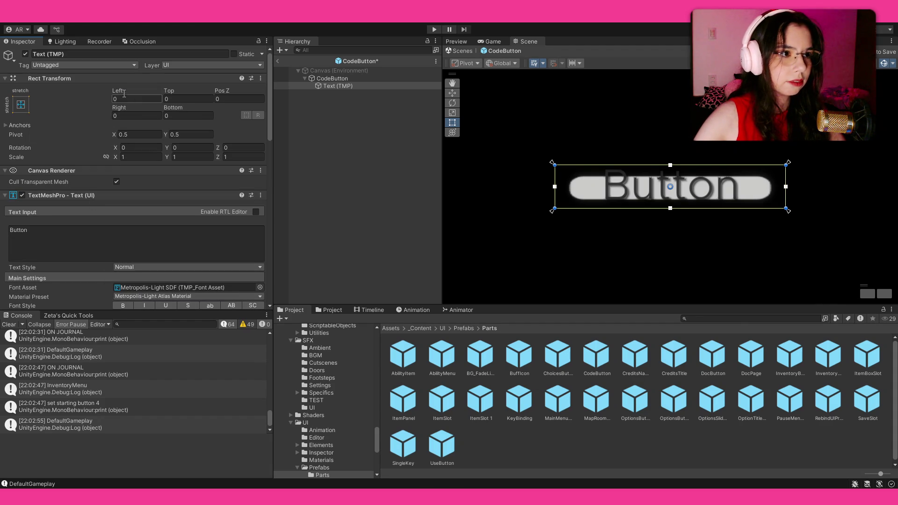
Inset the CodeButton label's Rect Transform by 10 on Top, Bottom, Left and Right.
click(189, 99)
text(20)
key(BackSpace)
key(BackSpace)
text(5)
key(BackSpace)
text(10)
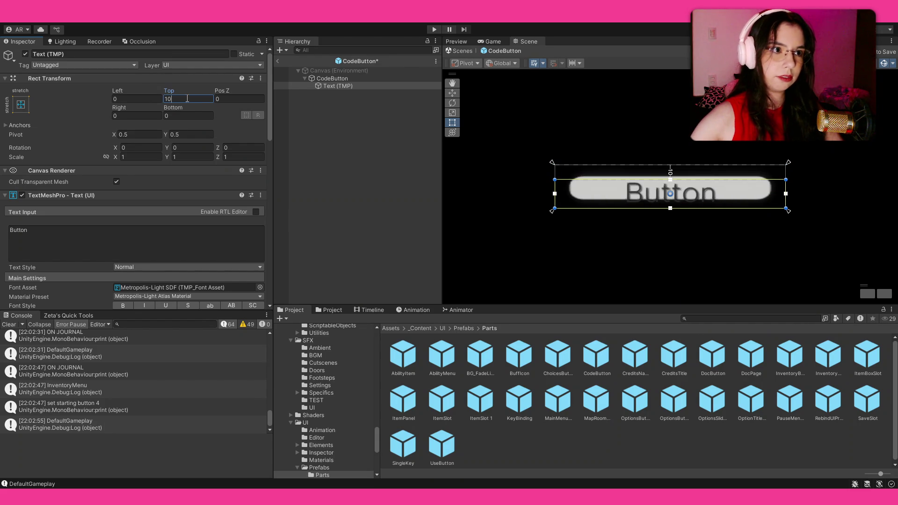
click(186, 116)
text(10)
click(152, 115)
text(10)
click(150, 99)
text(10)
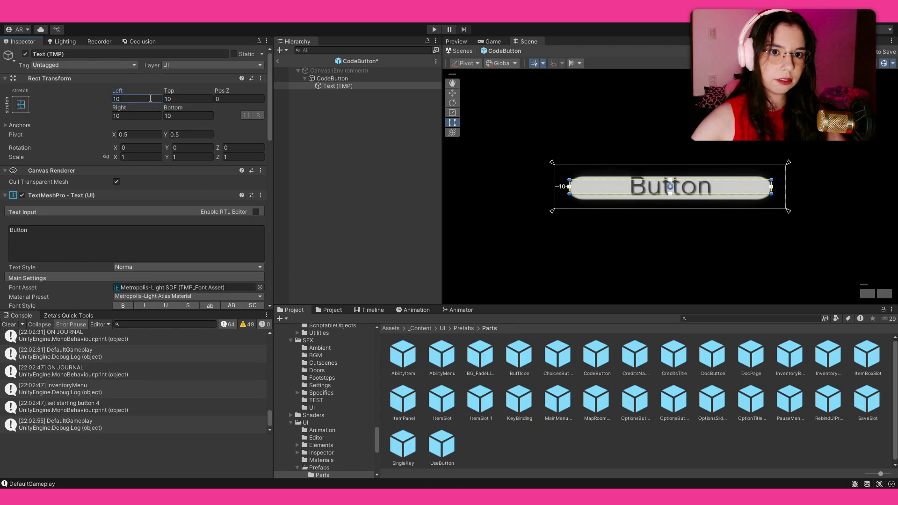
click(282, 68)
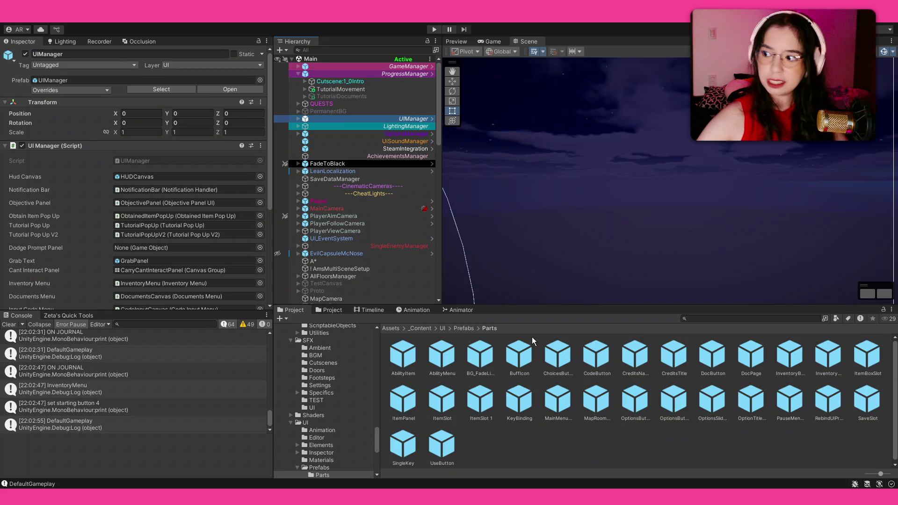
Open the UIManager prefab and enable CodeInputCanvas so the keypad shows.
click(253, 88)
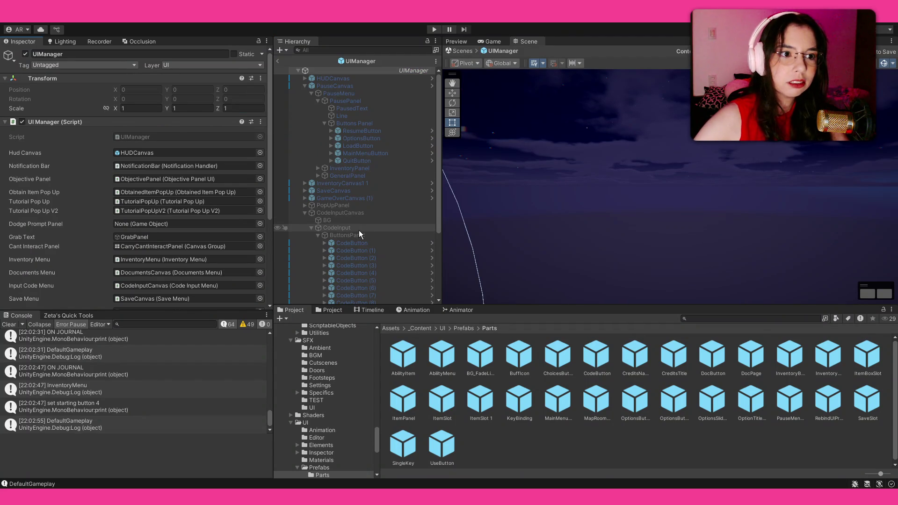
click(358, 229)
click(327, 213)
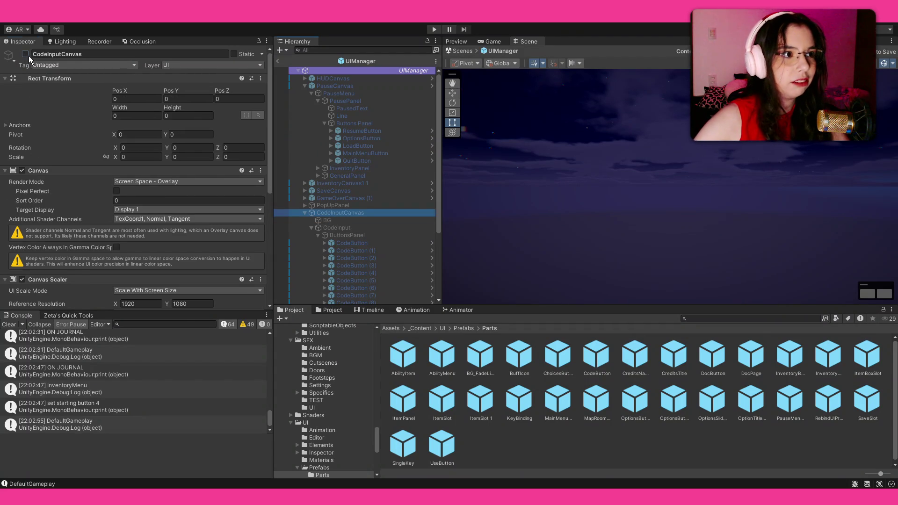
click(26, 54)
scroll(383, 232, down, 5)
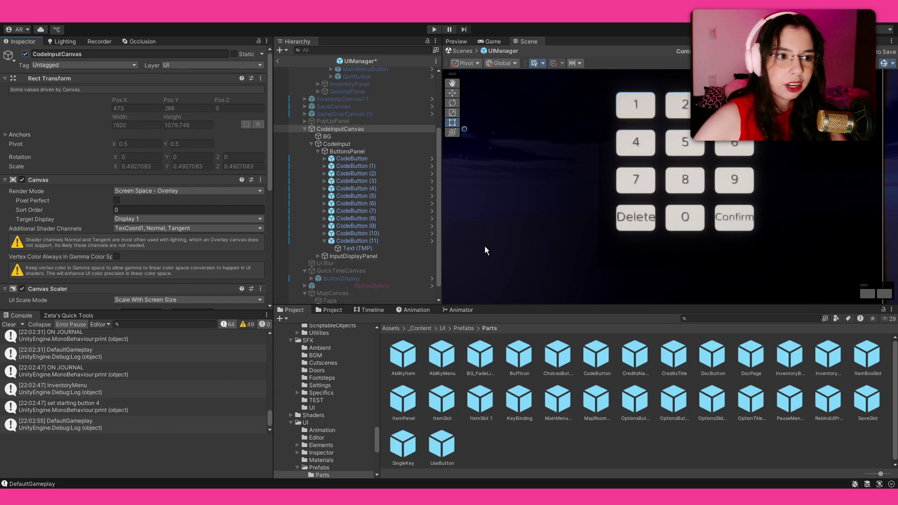
Type longer test text into the Confirm key's label, then undo it back to 'Confirm'.
click(355, 249)
click(167, 242)
click(167, 242)
text(uyujghjgjghjd)
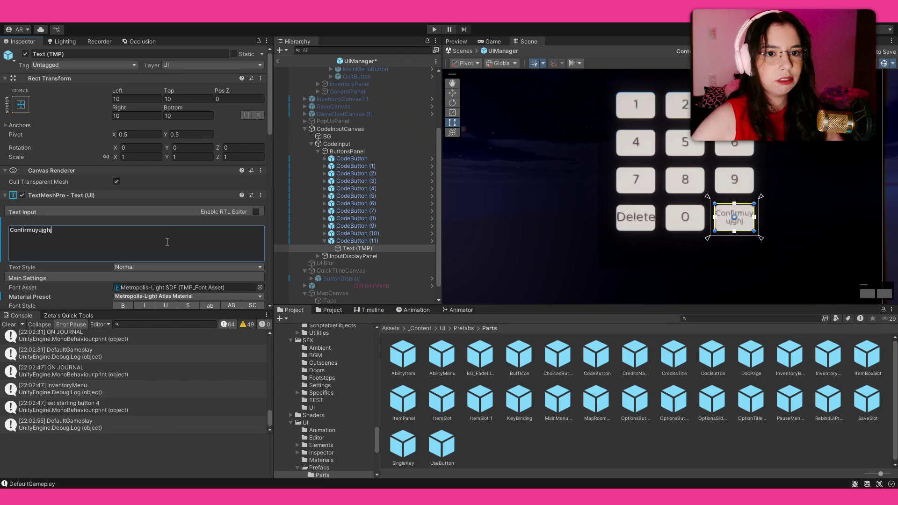
key(BackSpace)
key(BackSpace)
key(BackSpace)
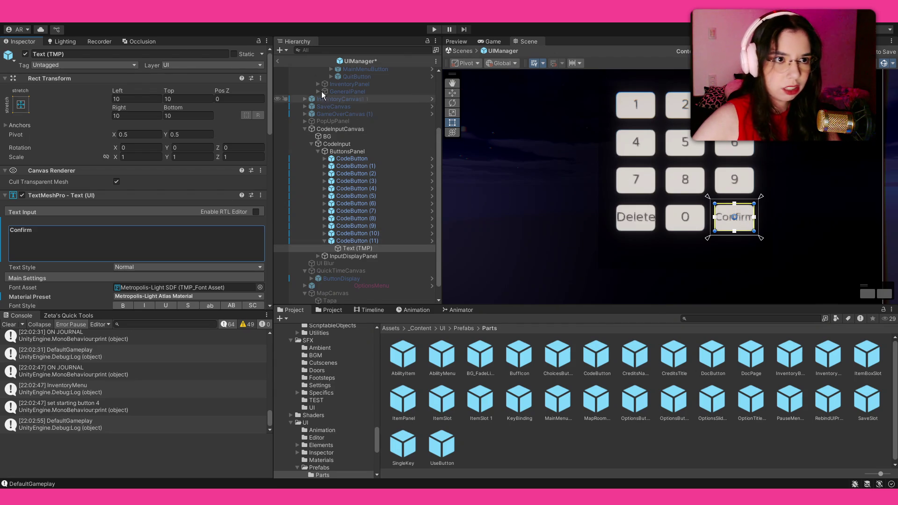
click(281, 60)
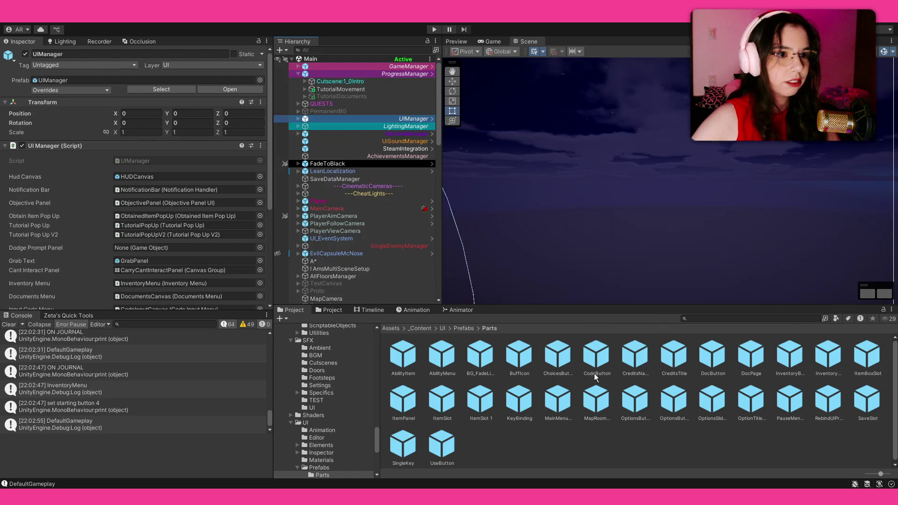
double_click(596, 358)
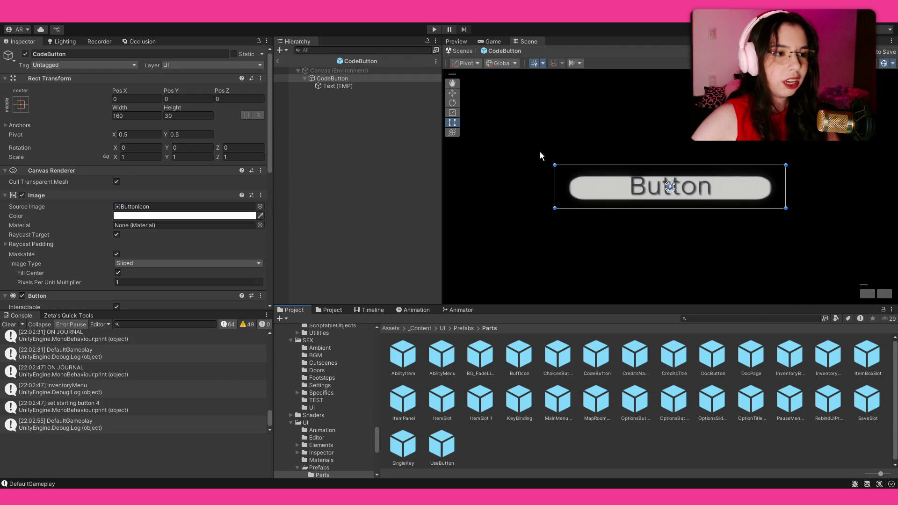
Change the CodeButton label's Left and Right insets to 15 and leave Prefab Mode.
click(333, 84)
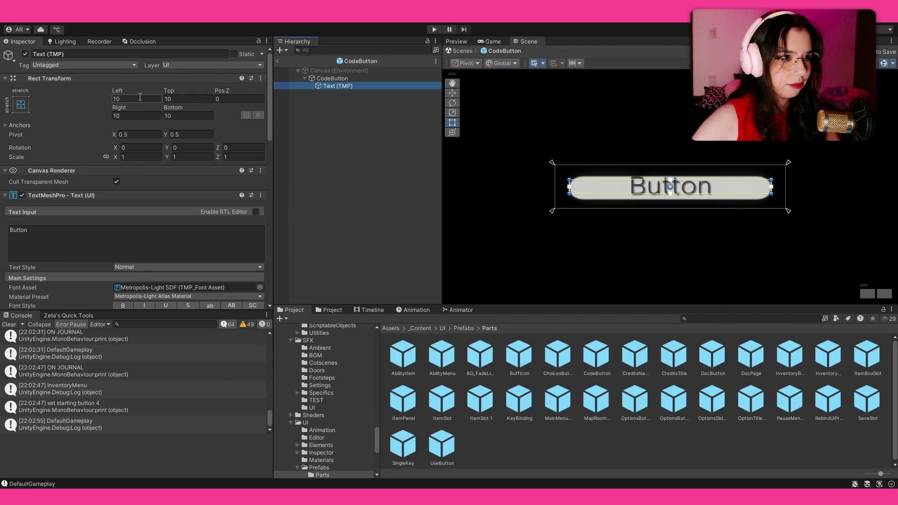
click(137, 97)
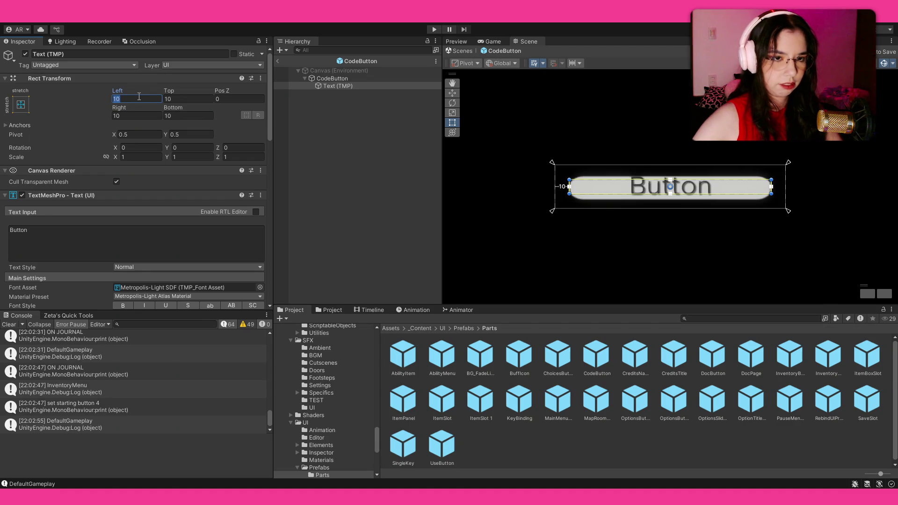
text(20)
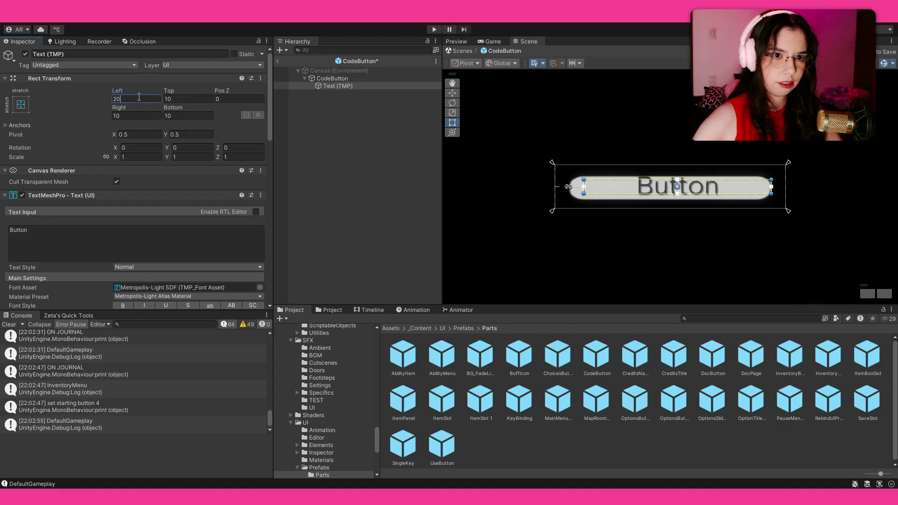
key(BackSpace)
key(BackSpace)
text(15)
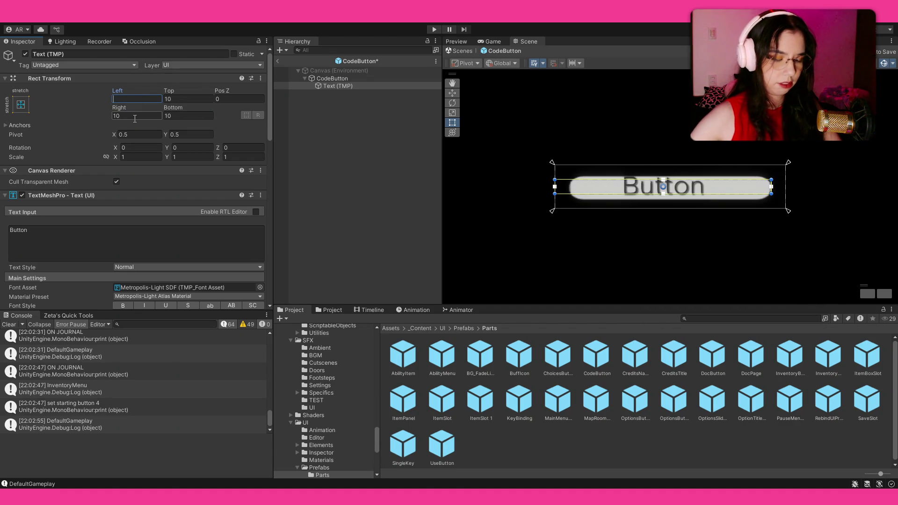
click(135, 119)
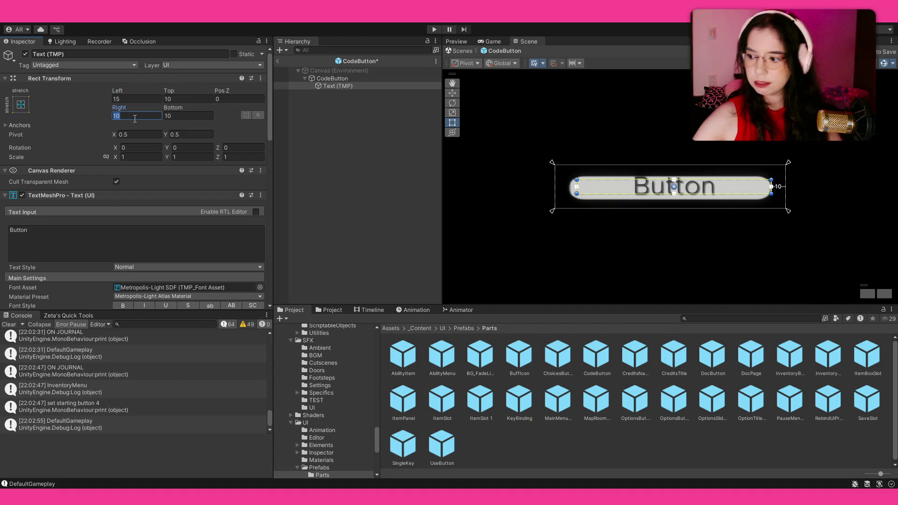
text(15)
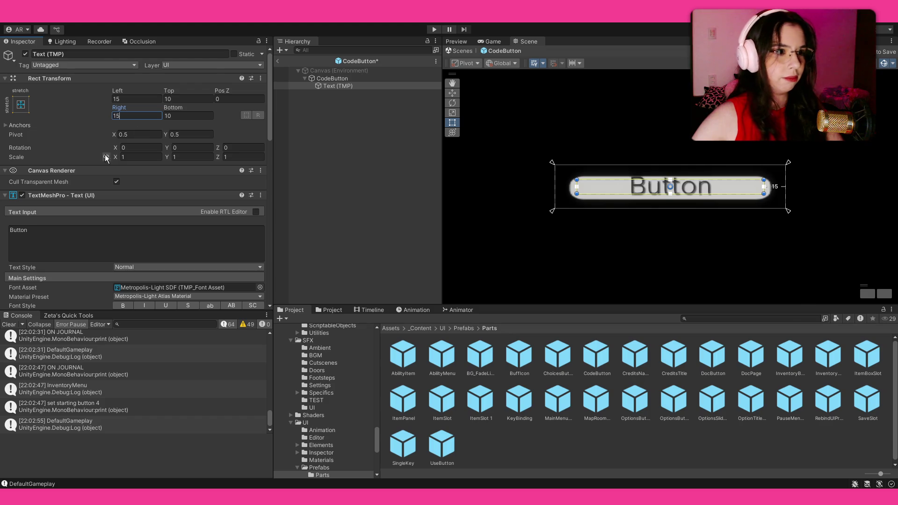
scroll(85, 156, down, 5)
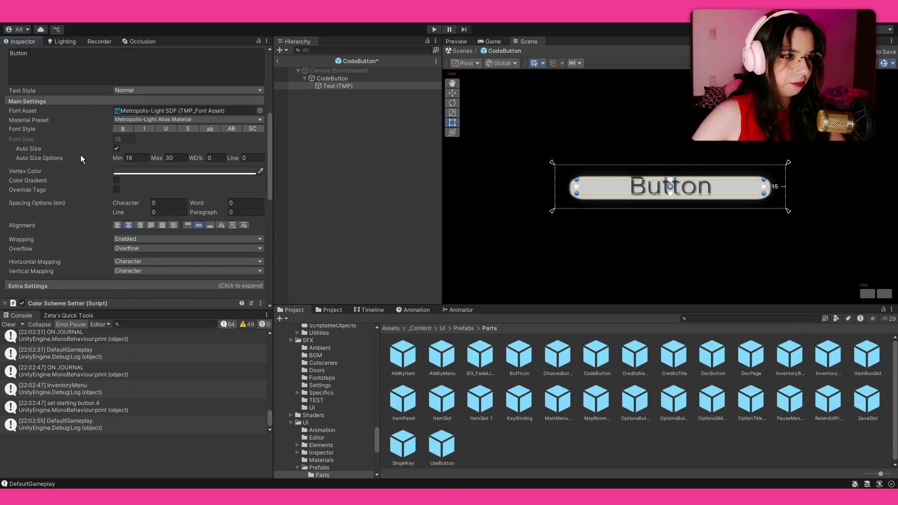
scroll(80, 155, up, 5)
click(338, 86)
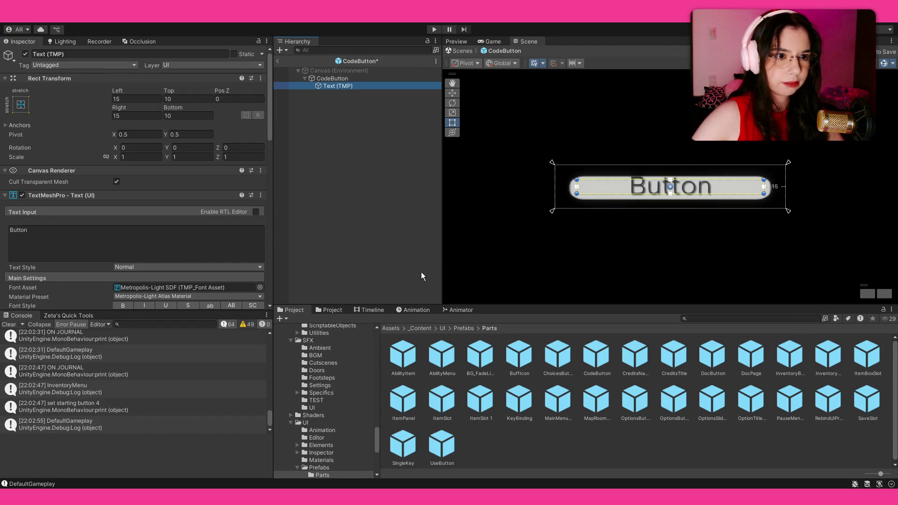
key(Escape)
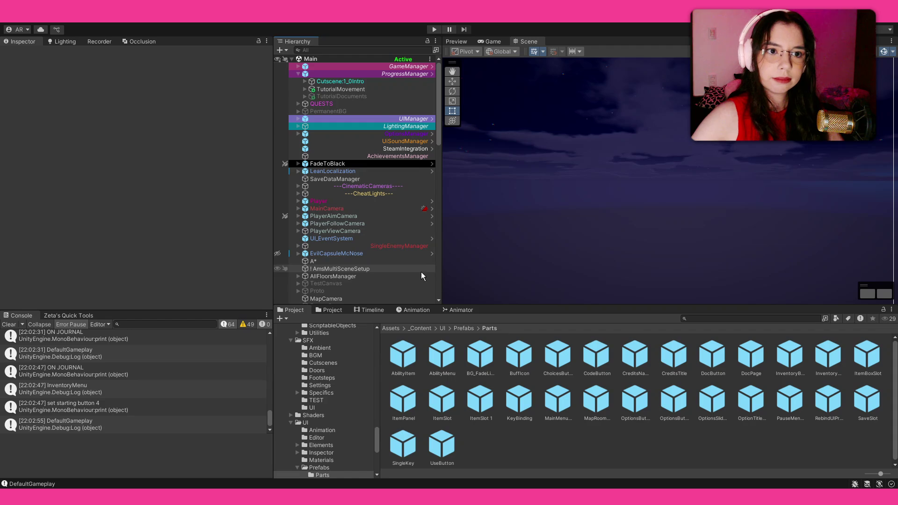
In the UIManager prefab, append test characters to the keypad's Confirm label to check wrapping.
click(314, 119)
click(230, 89)
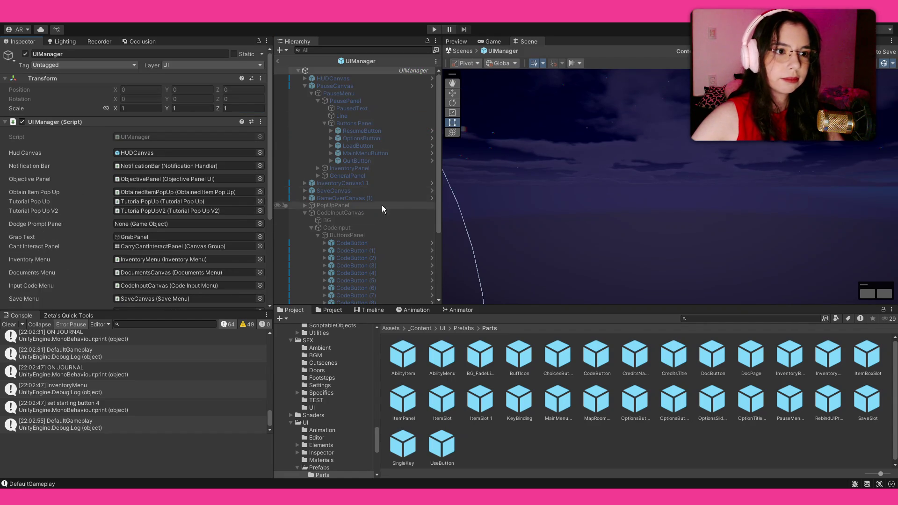
click(360, 212)
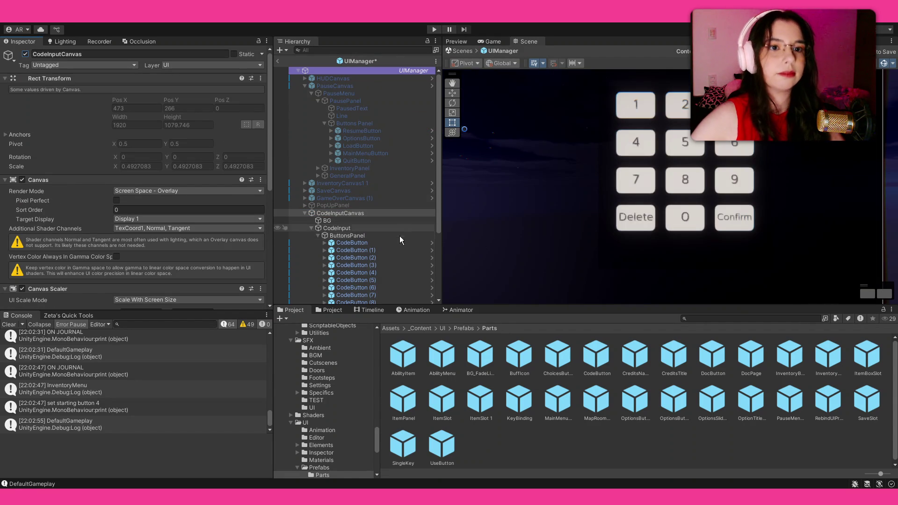
scroll(387, 261, down, 3)
click(358, 276)
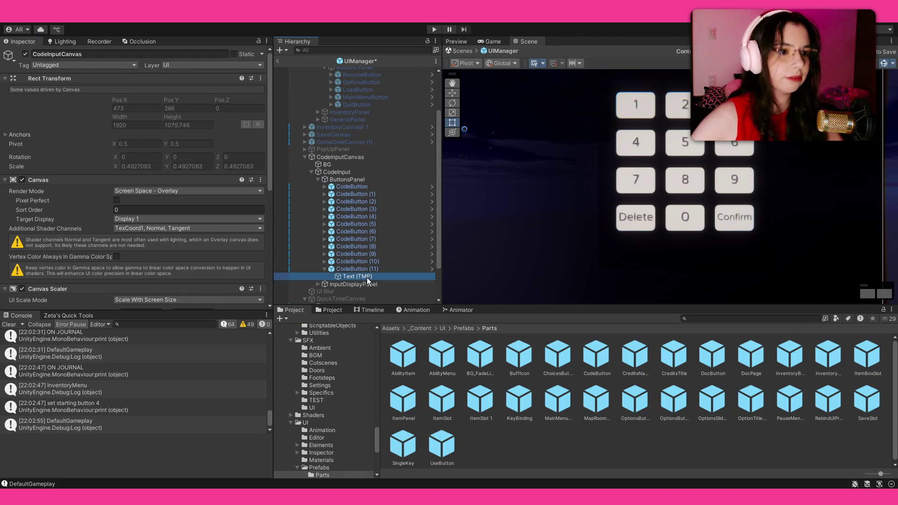
click(151, 238)
text(fdgdfgadfgdaf)
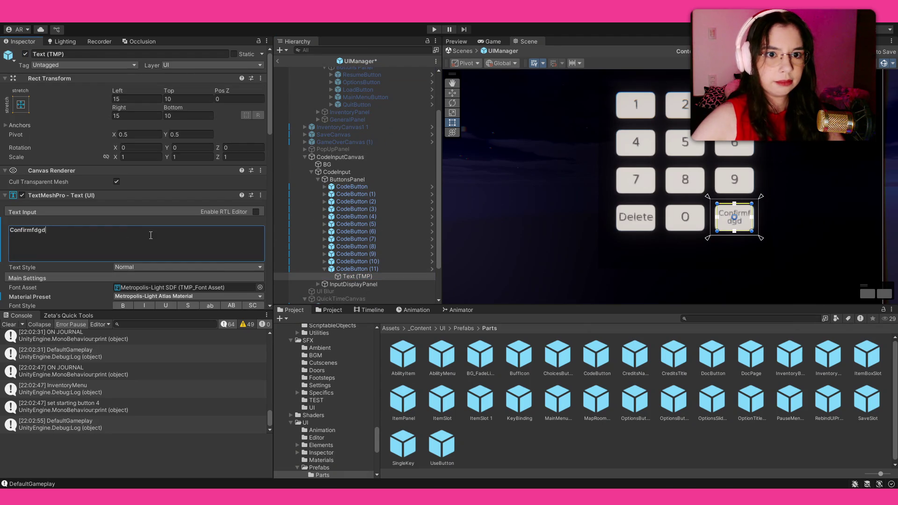
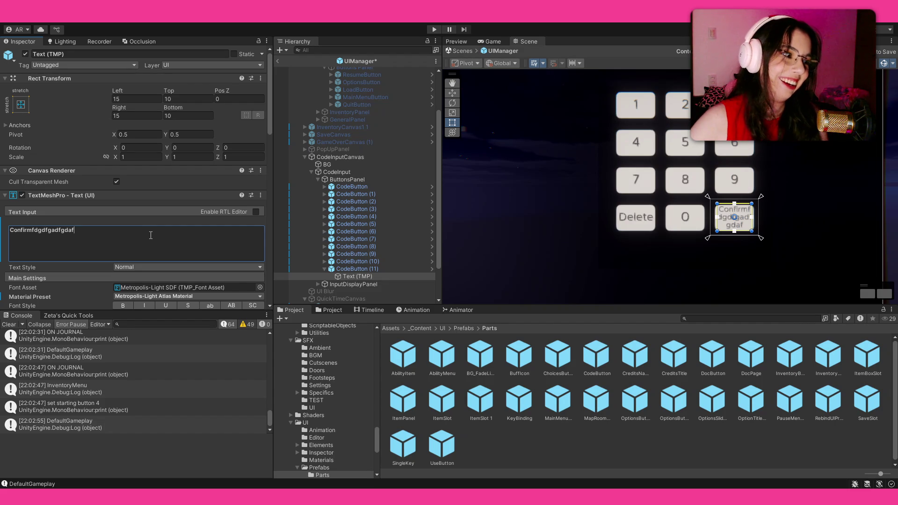
Trim the stray letters so the last keypad button reads 'Confirm', then open the CodeButton prefab.
scroll(136, 238, down, 5)
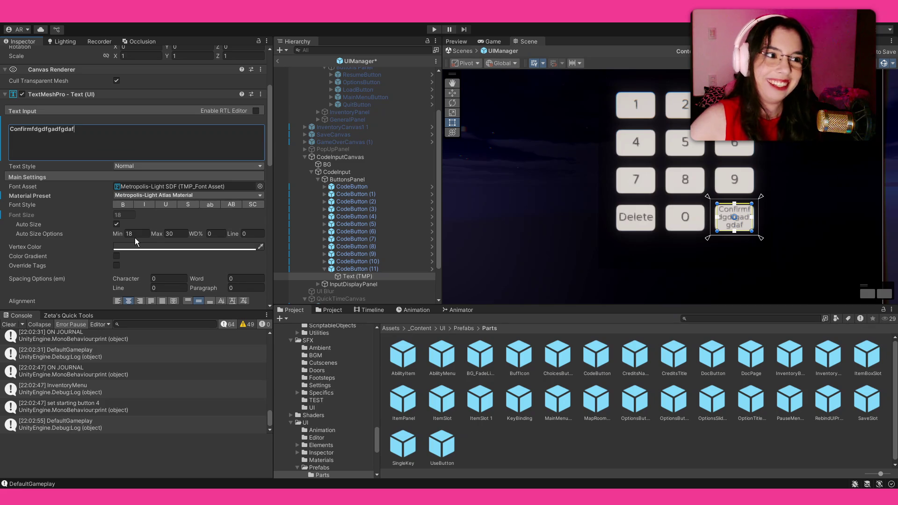
key(BackSpace)
key(BackSpace)
key(BackSpace)
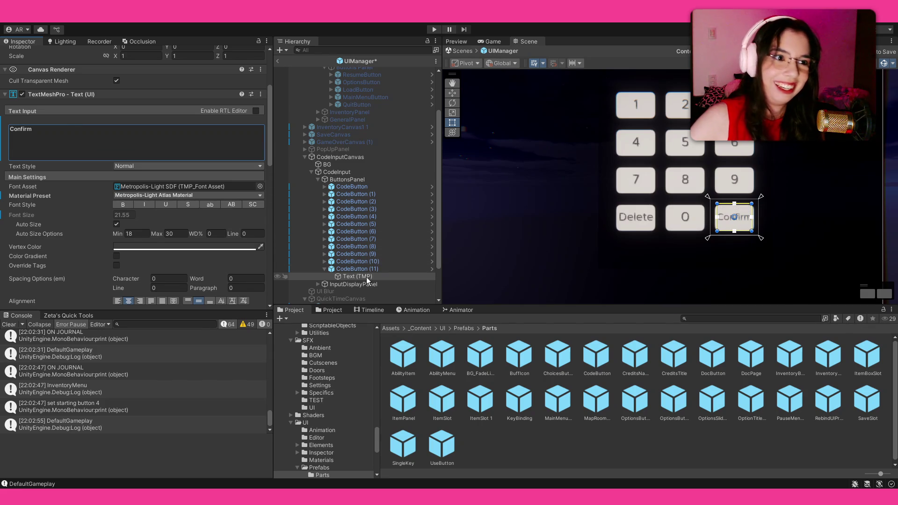
click(596, 357)
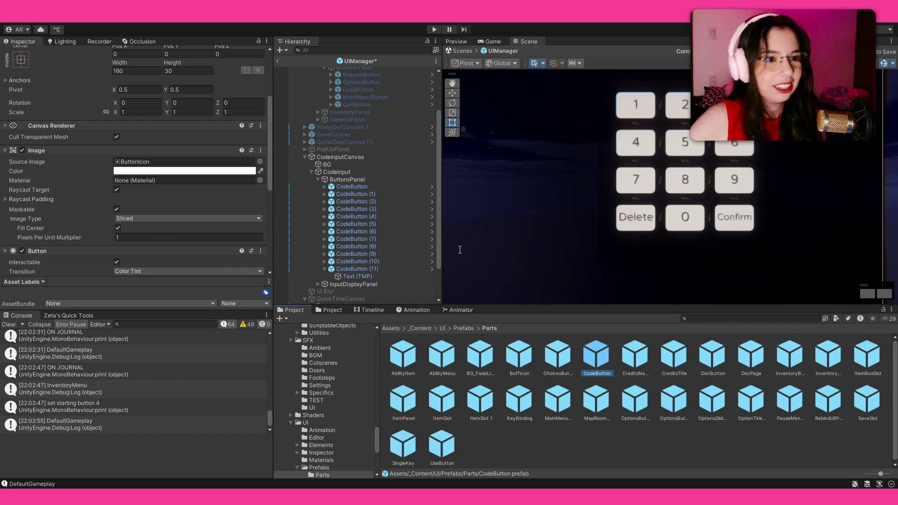
key(Return)
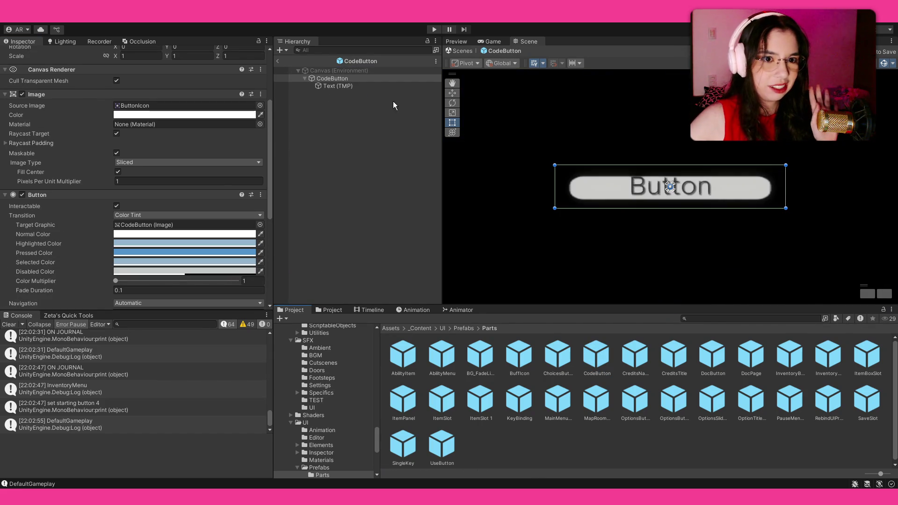
Set the CodeButton text's TextMeshPro Auto Size minimum to 10, then exit Prefab Mode.
click(374, 87)
scroll(156, 178, down, 3)
click(137, 158)
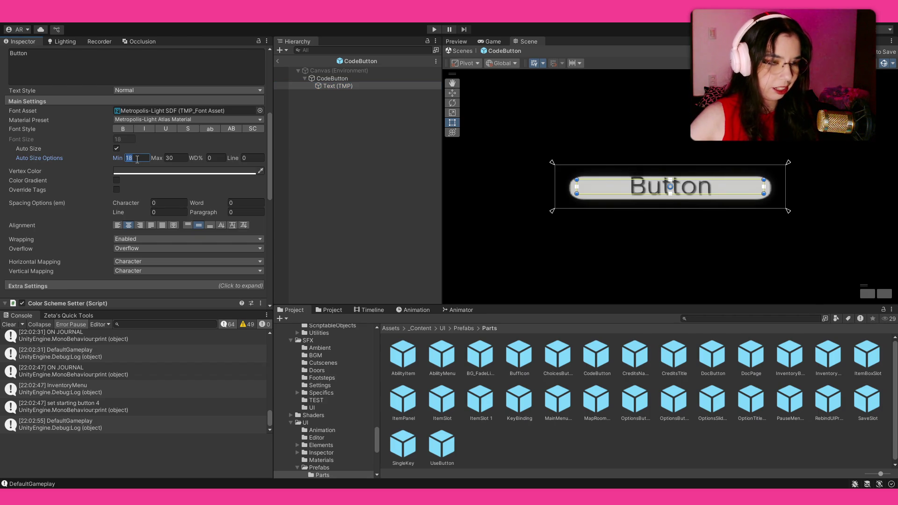
text(12)
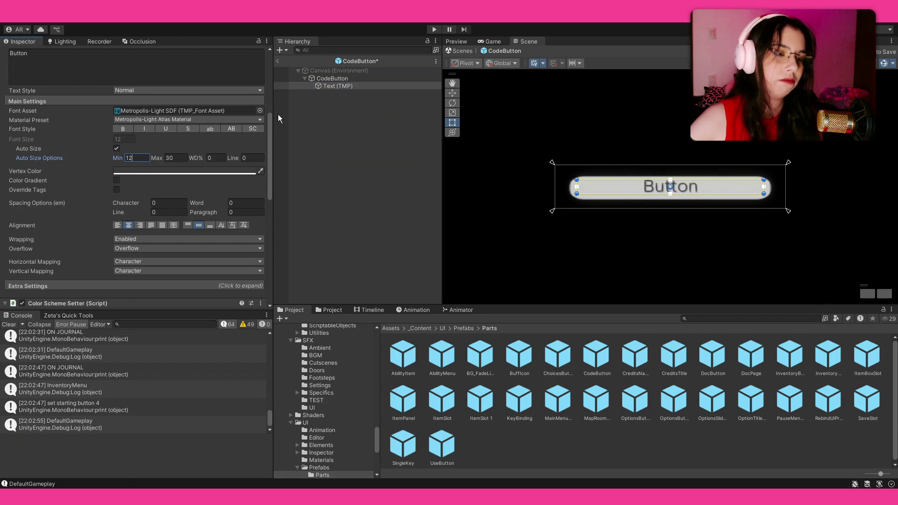
key(BackSpace)
text(0)
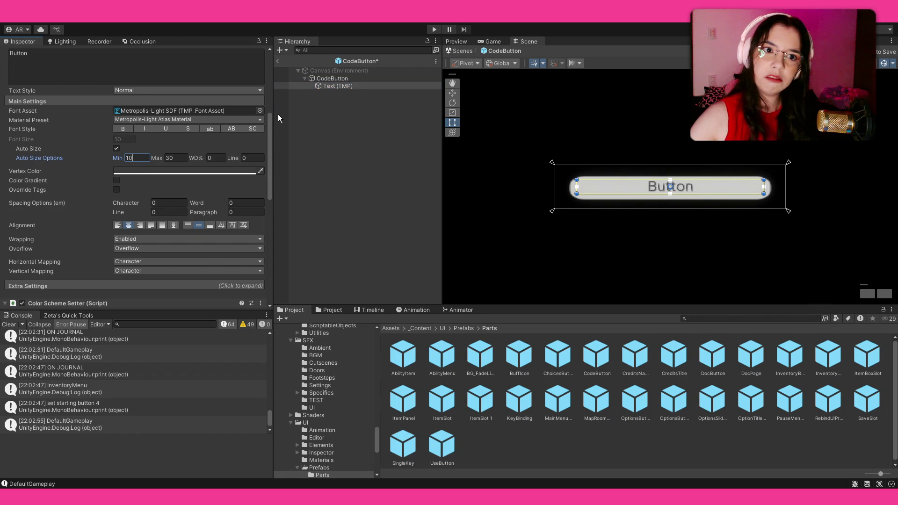
click(290, 71)
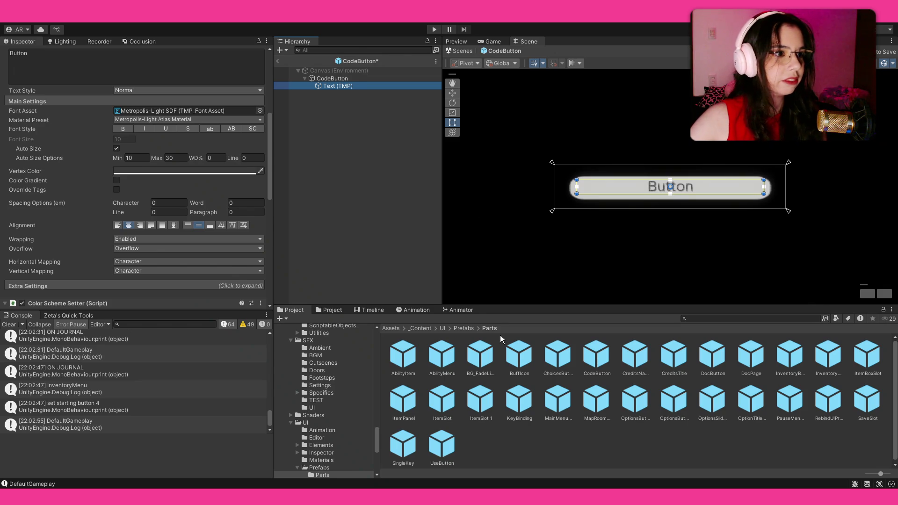
key(Escape)
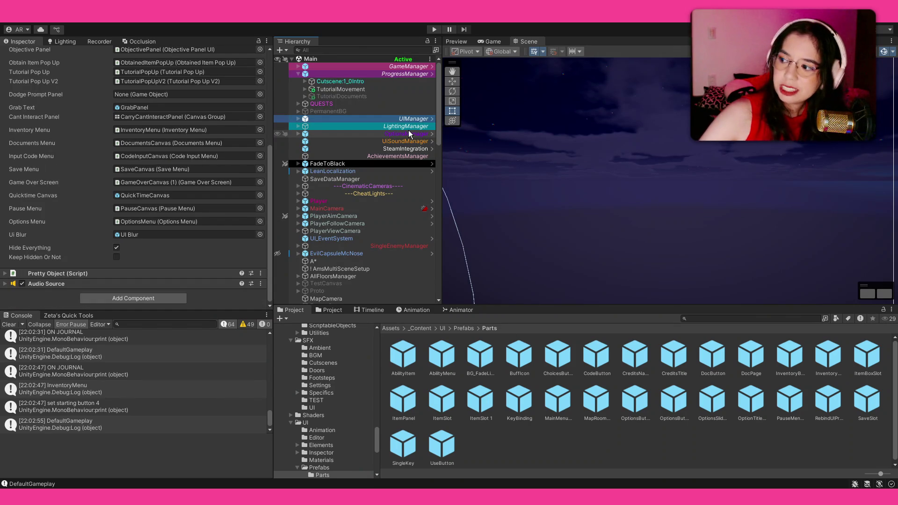
Open the UIManager prefab from the Inspector and select its CodeInputCanvas child.
click(402, 126)
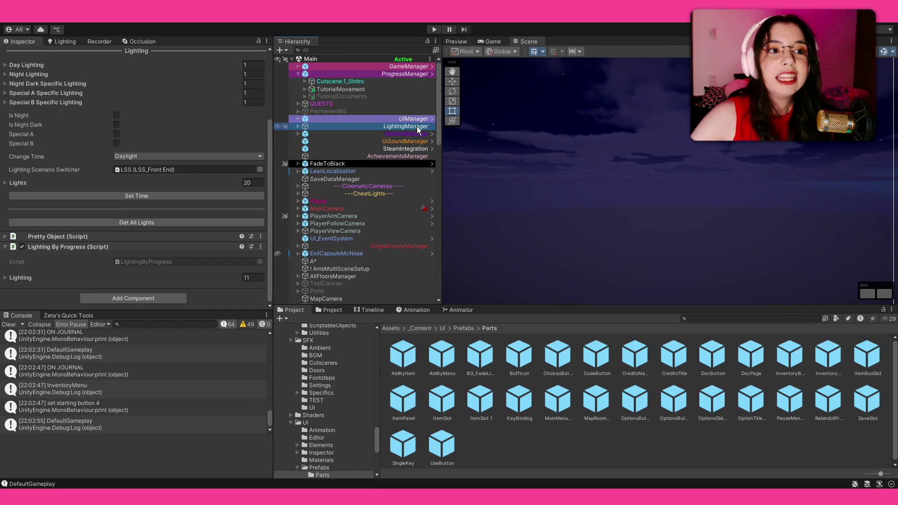
click(402, 118)
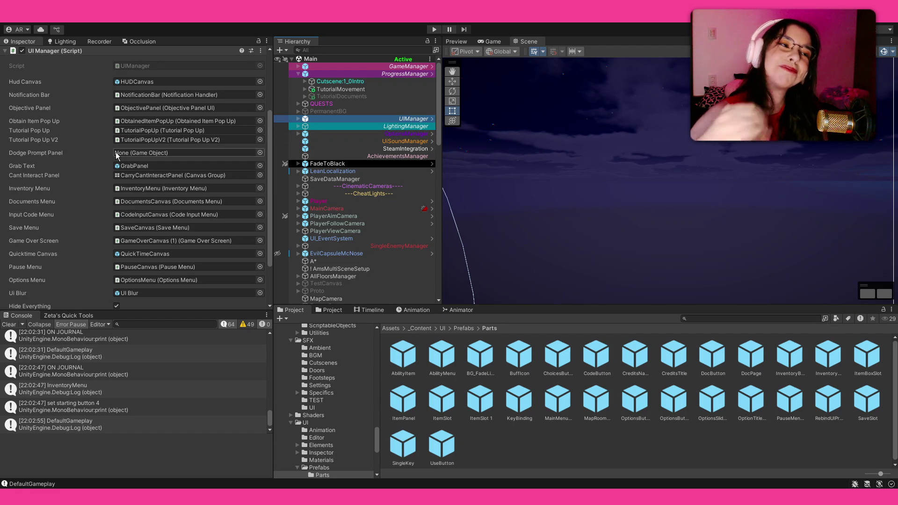
scroll(104, 165, up, 4)
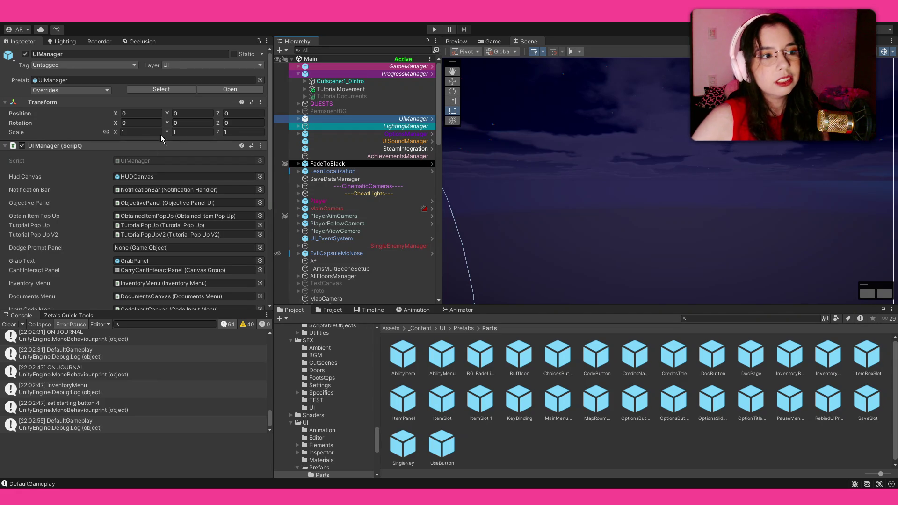
click(216, 91)
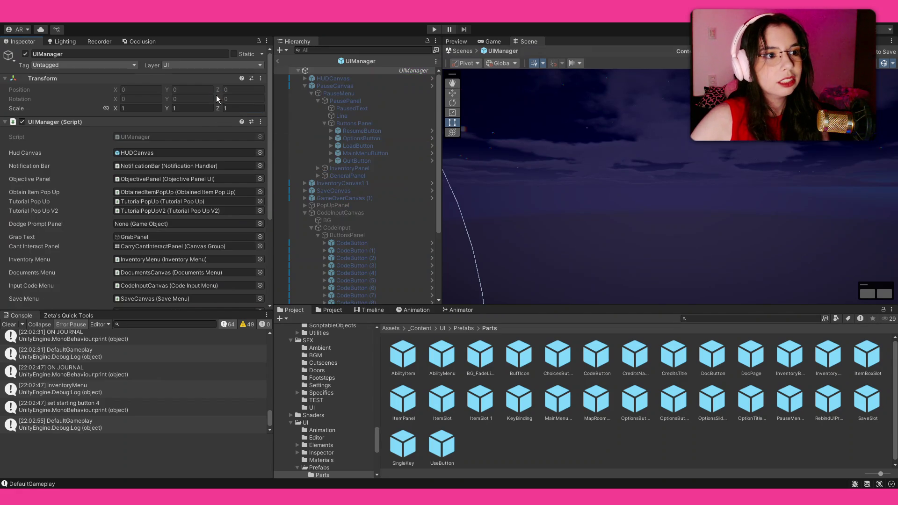
scroll(90, 155, down, 5)
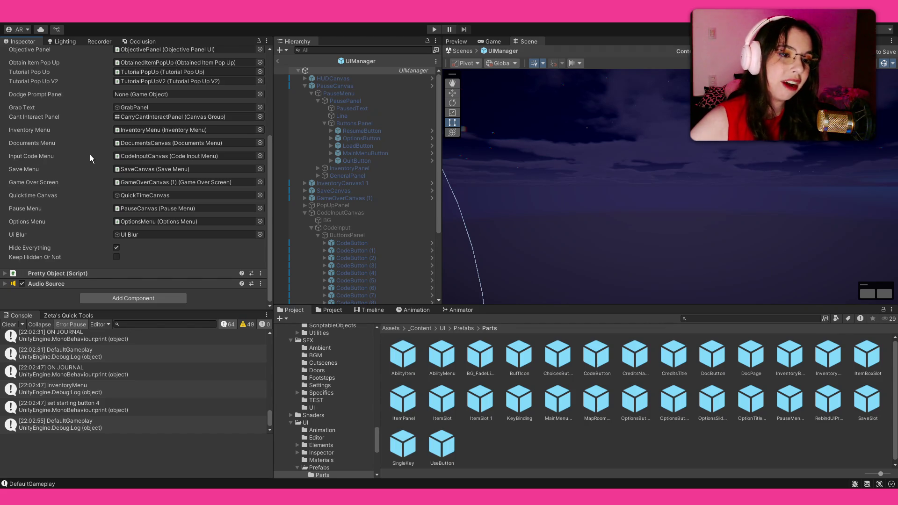
click(330, 213)
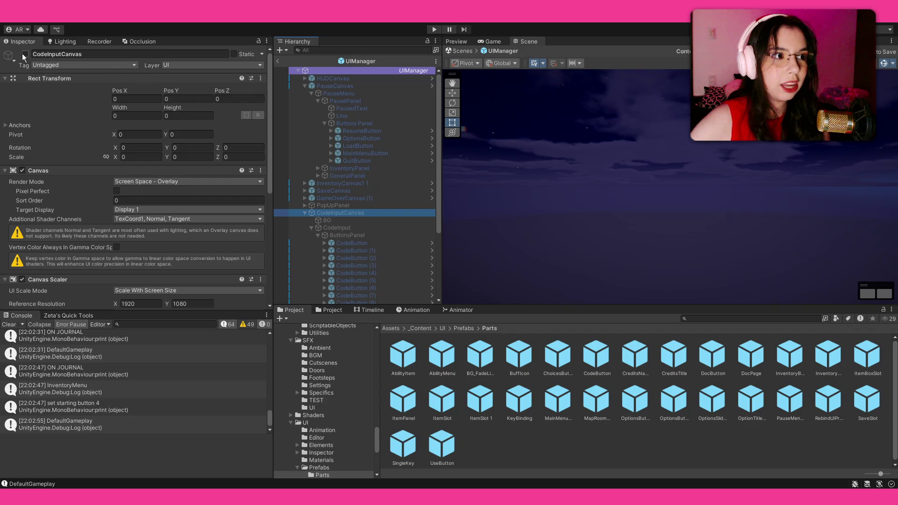
Enable CodeInputCanvas and keep the Confirm button's label text as 'Confirm'.
click(25, 53)
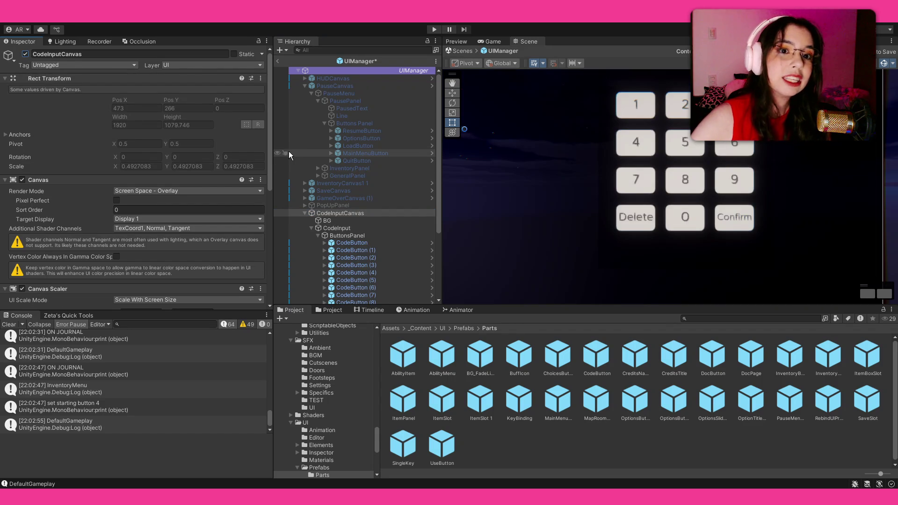
scroll(354, 210, down, 5)
click(358, 233)
click(126, 233)
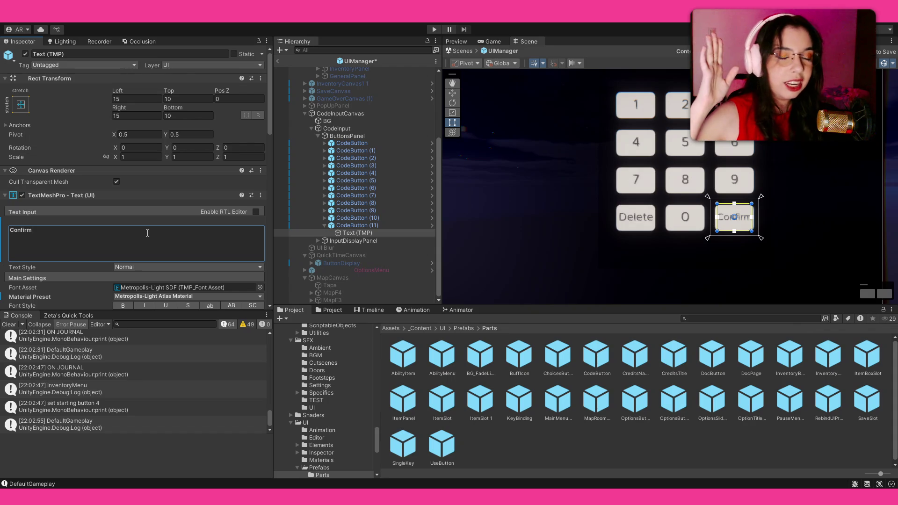
text(uuu)
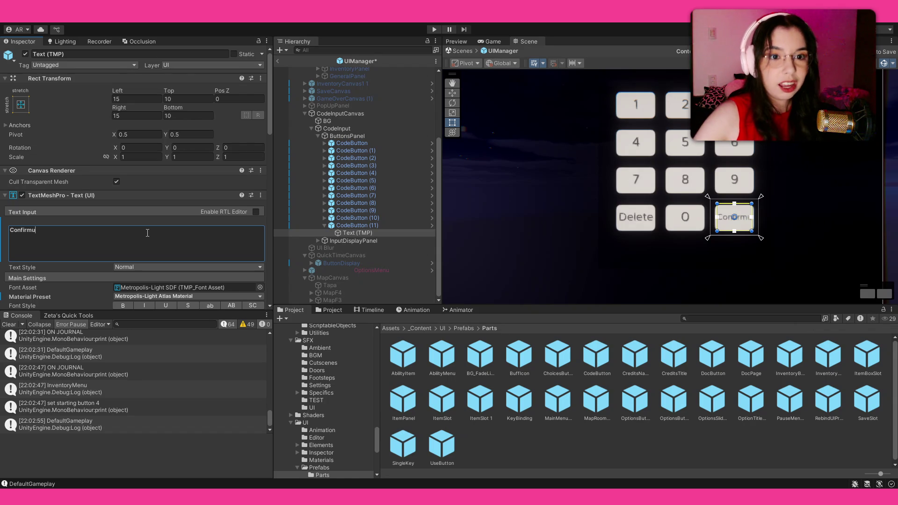
key(BackSpace)
key(BackSpace)
key(BackSpace)
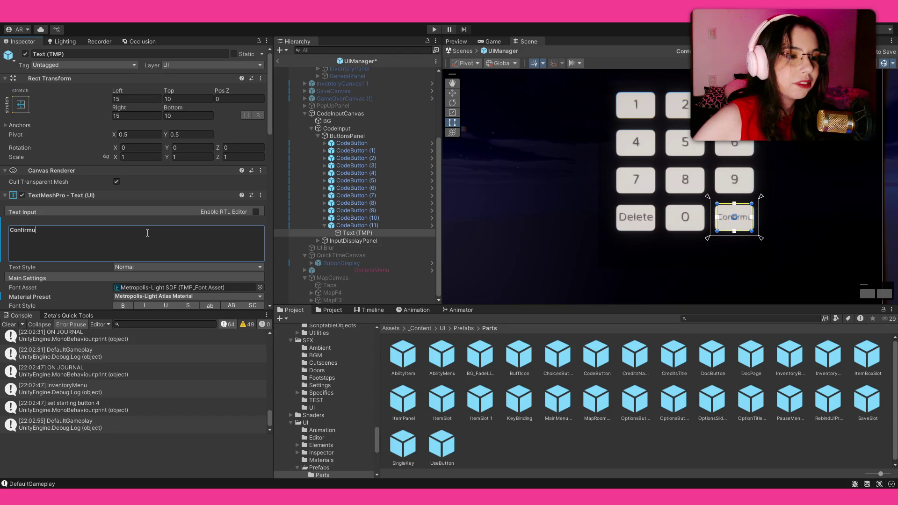
key(BackSpace)
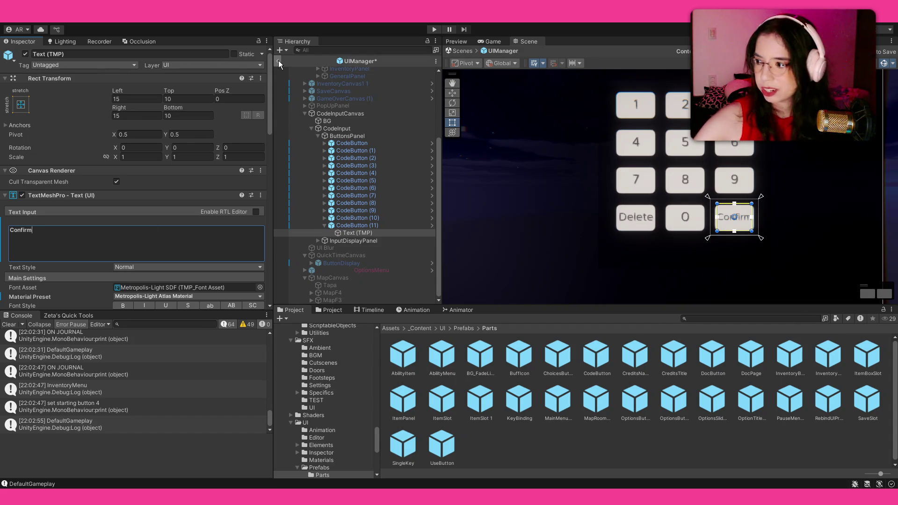
Collapse CodeInputCanvas, view the whole keypad, and return to the Main scene.
scroll(321, 103, up, 5)
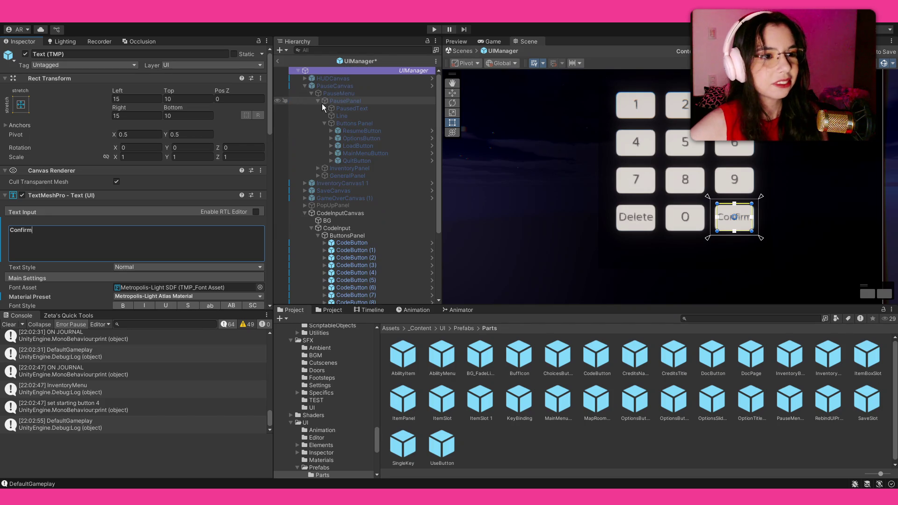
click(305, 213)
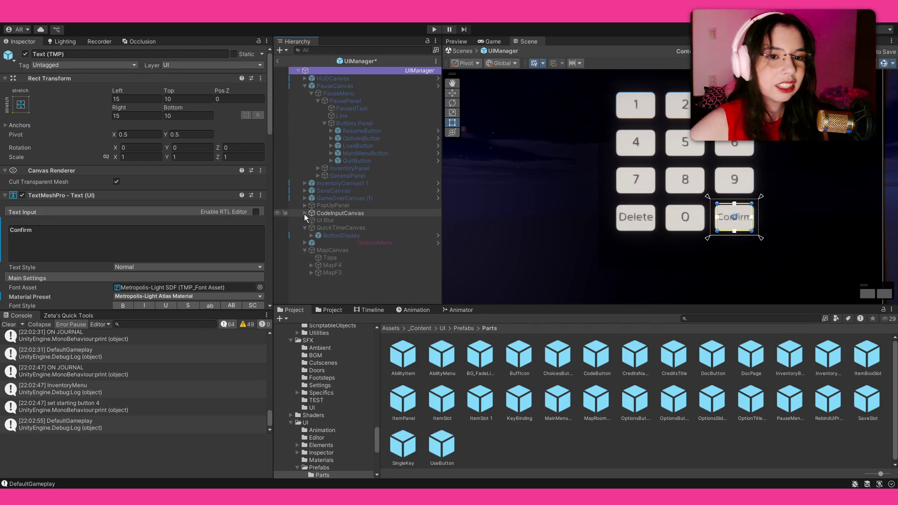
scroll(595, 167, down, 3)
drag(582, 148, 588, 188)
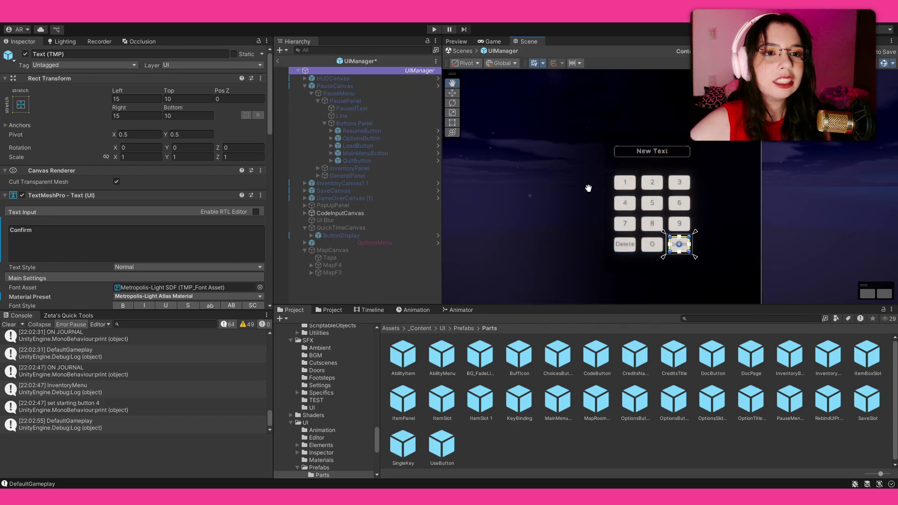
scroll(621, 146, up, 5)
scroll(621, 146, down, 4)
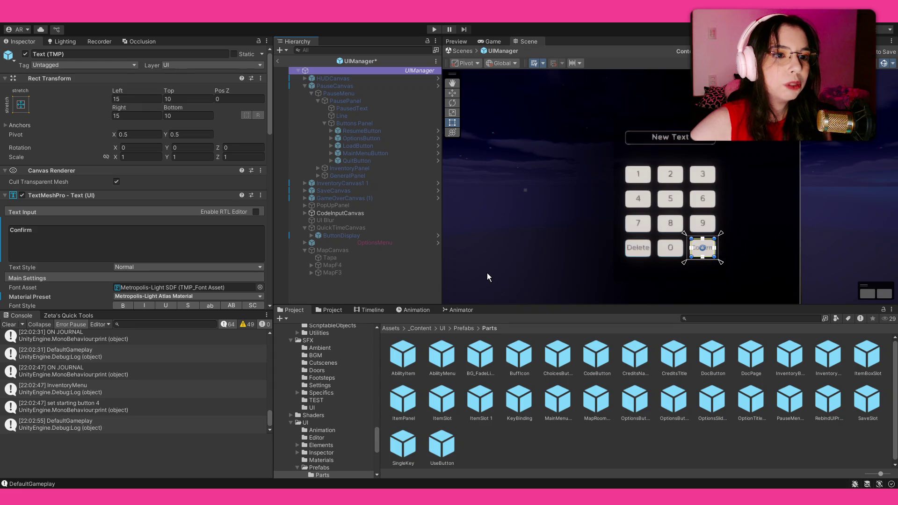
click(277, 60)
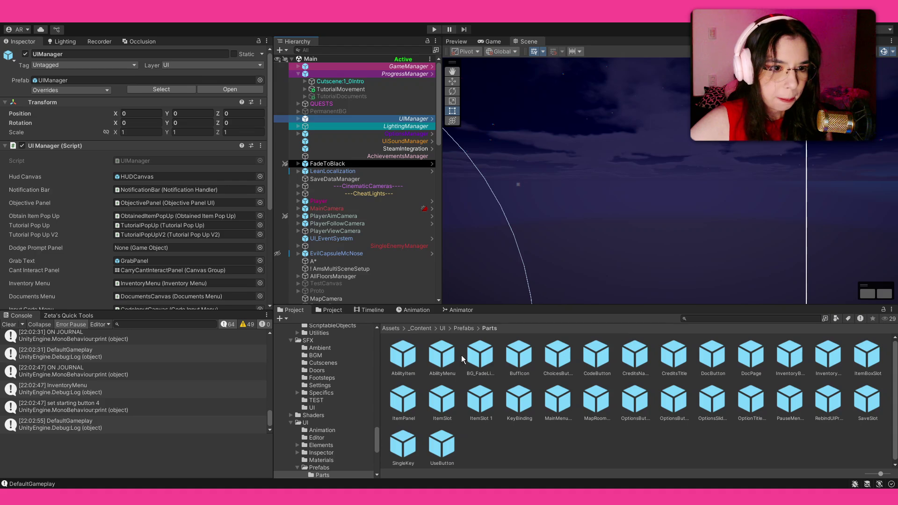
Enable Auto Size on the MapRoomName prefab's text and set its minimum to 0.1.
click(596, 400)
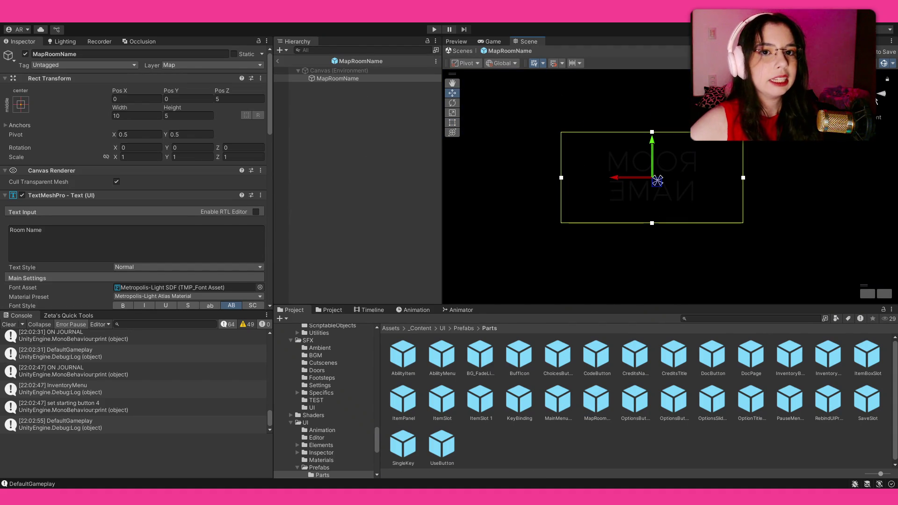
click(880, 96)
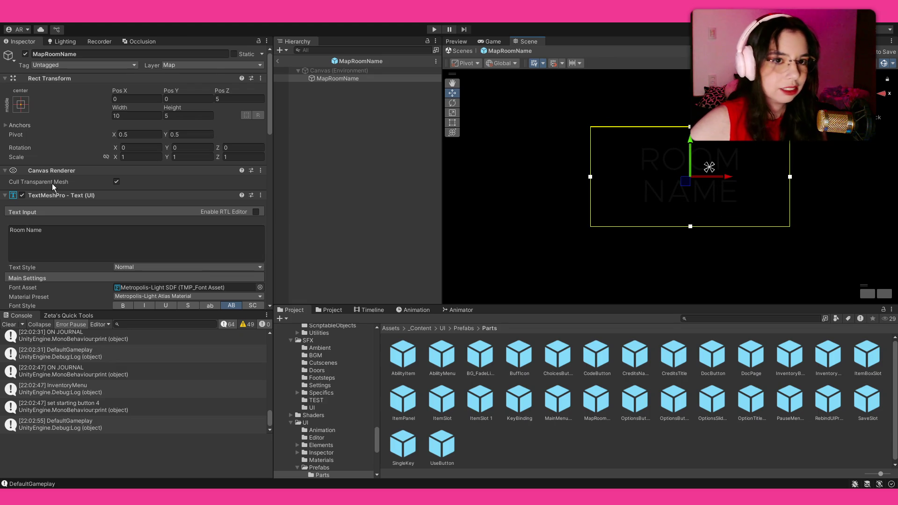
scroll(52, 183, down, 3)
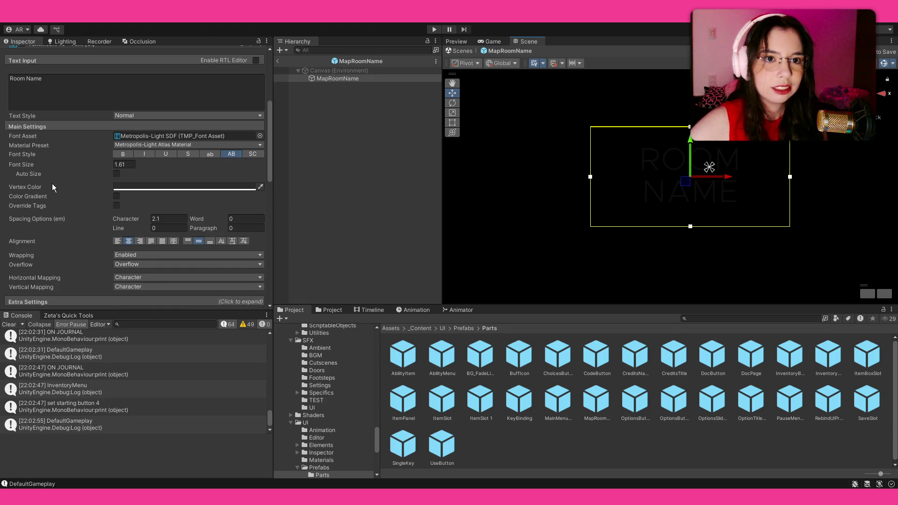
click(116, 174)
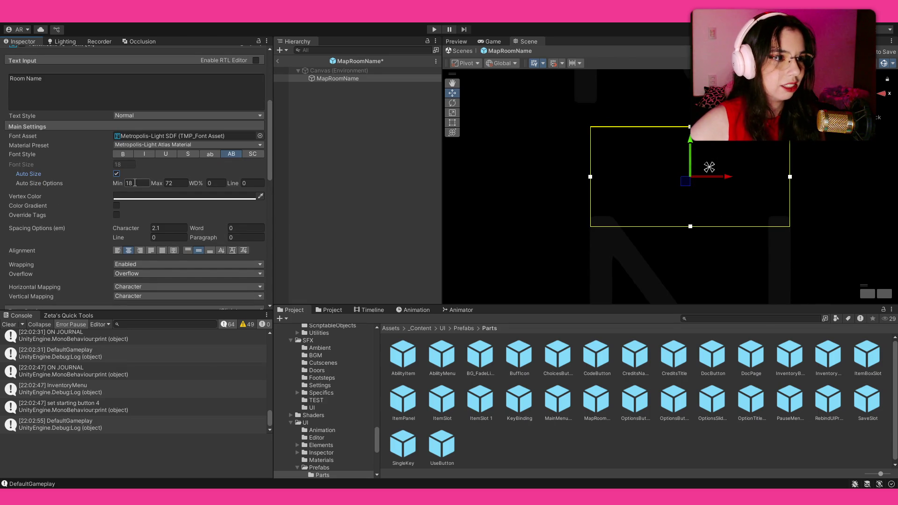
click(173, 184)
text(18)
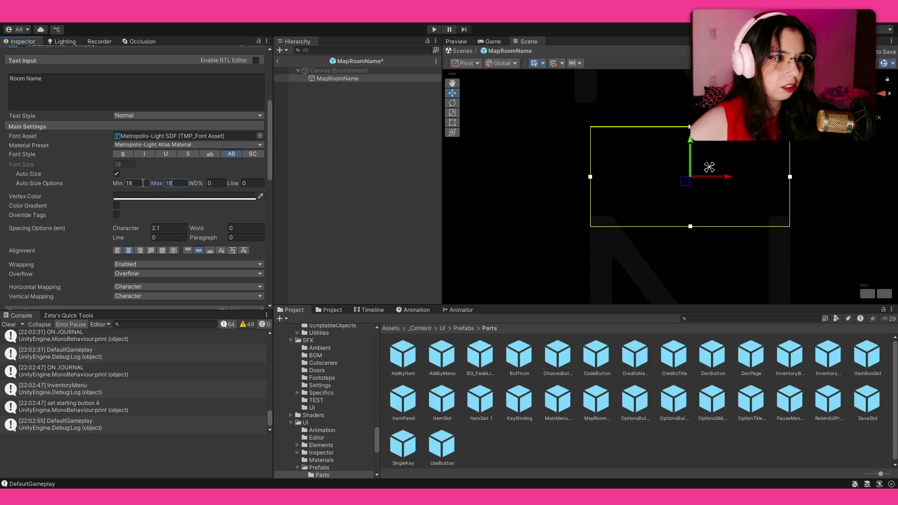
click(142, 183)
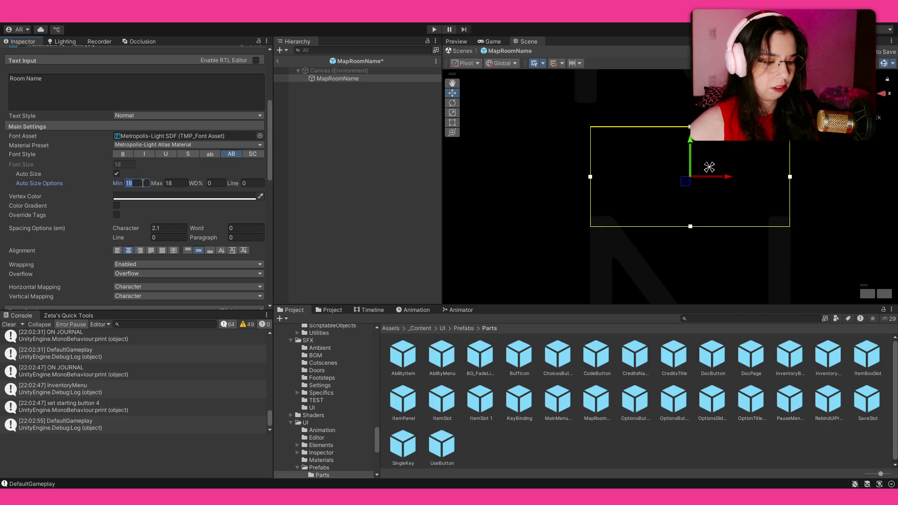
text(5)
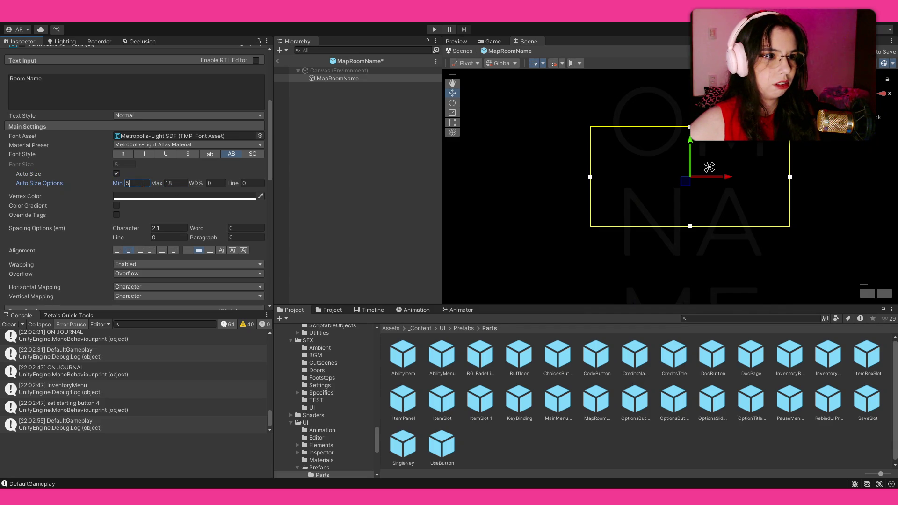
key(BackSpace)
text(1)
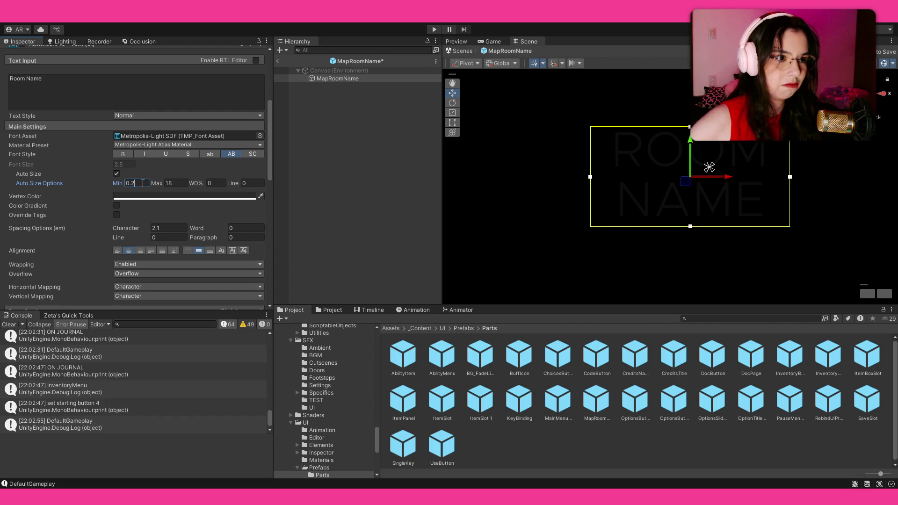
Set the MapRoomName text's auto-size maximum to 2.
click(188, 184)
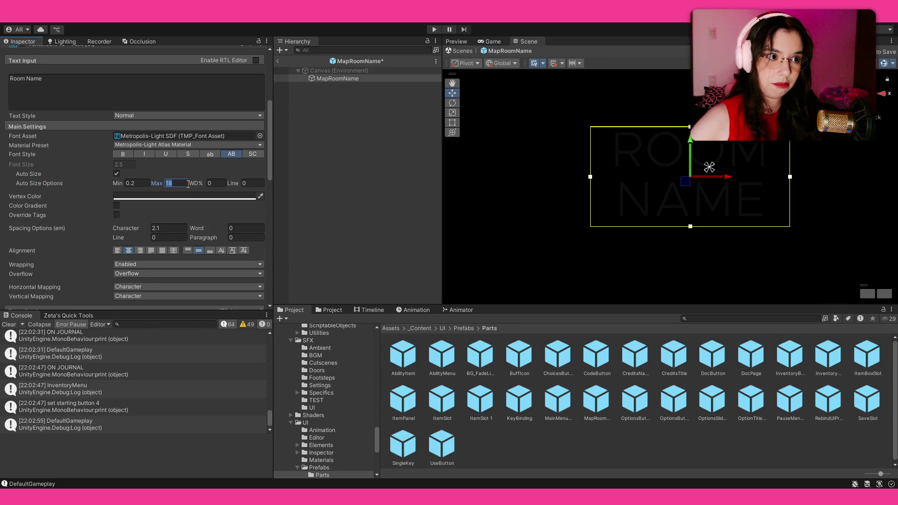
text(16)
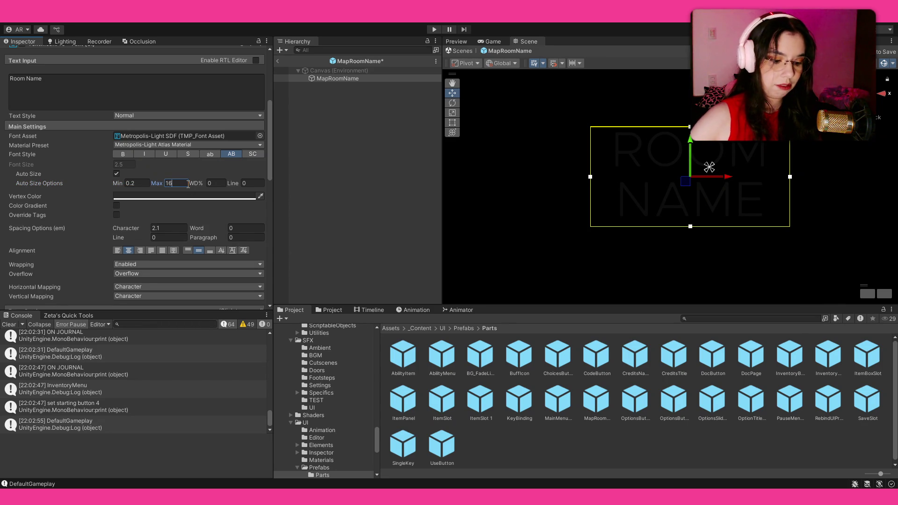
key(BackSpace)
key(BackSpace)
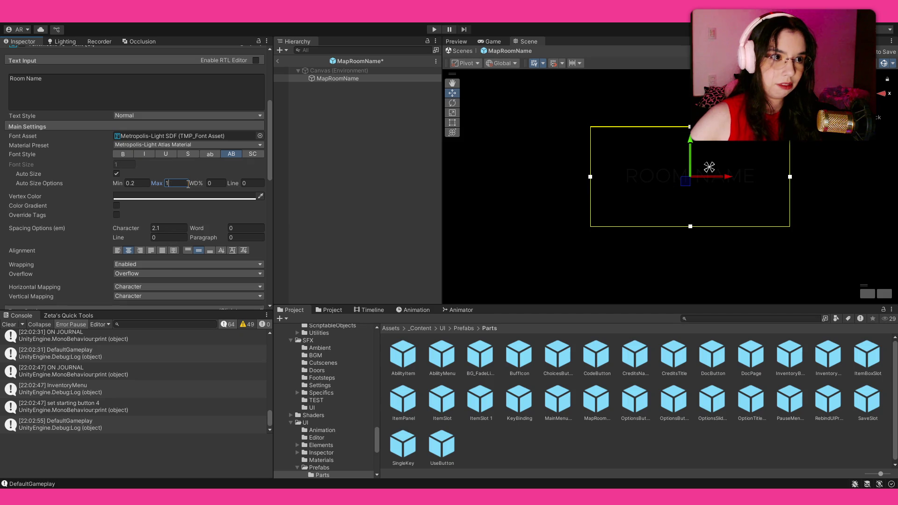
text(2)
click(146, 183)
text(0.1)
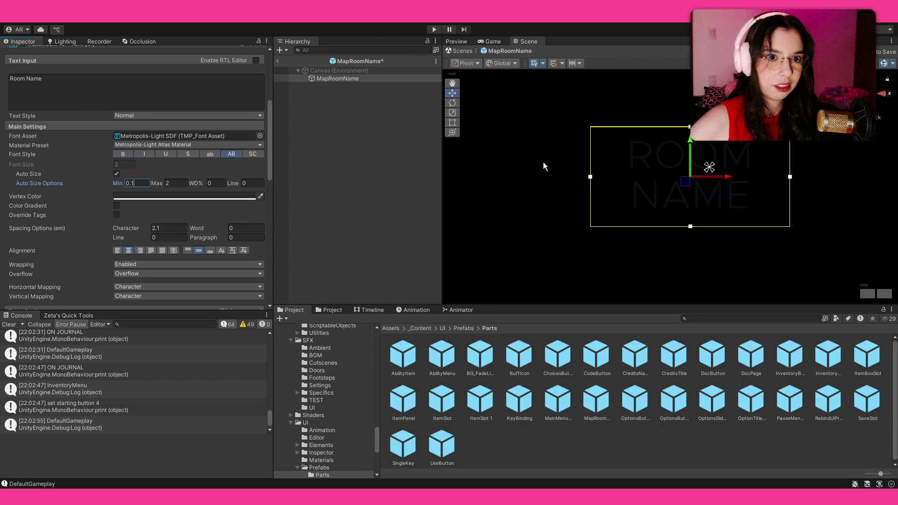
Test sizing with pasted Room Name copies, undo them, save the prefab, and return to Main.
click(142, 88)
click(143, 88)
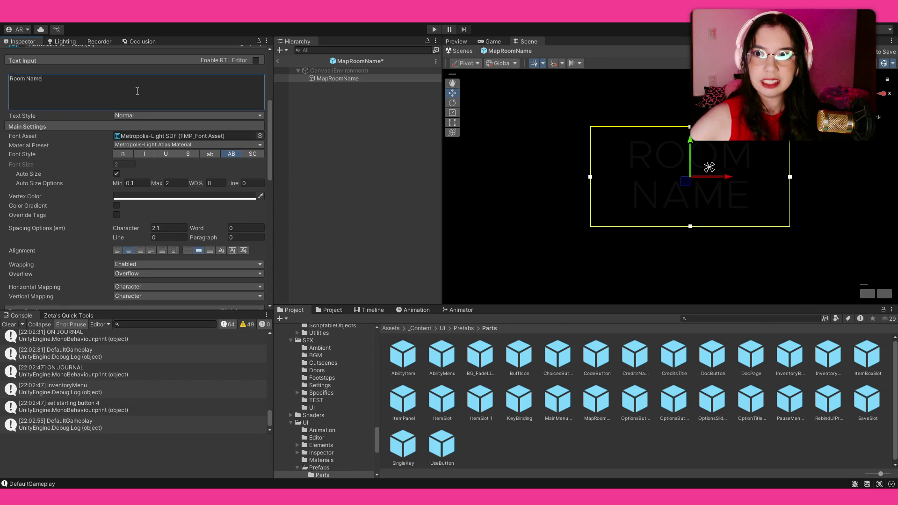
text(Room Name)
key(ctrl+v)
key(ctrl+v)
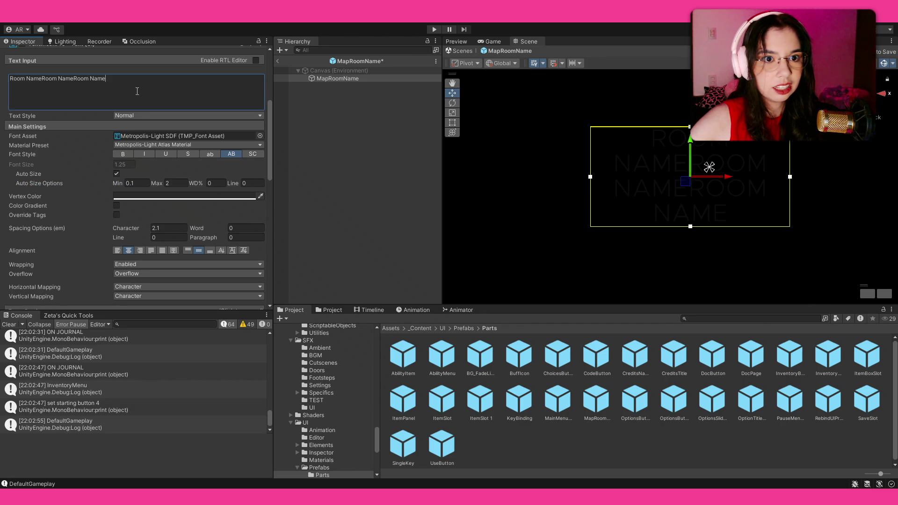
key(ctrl+z)
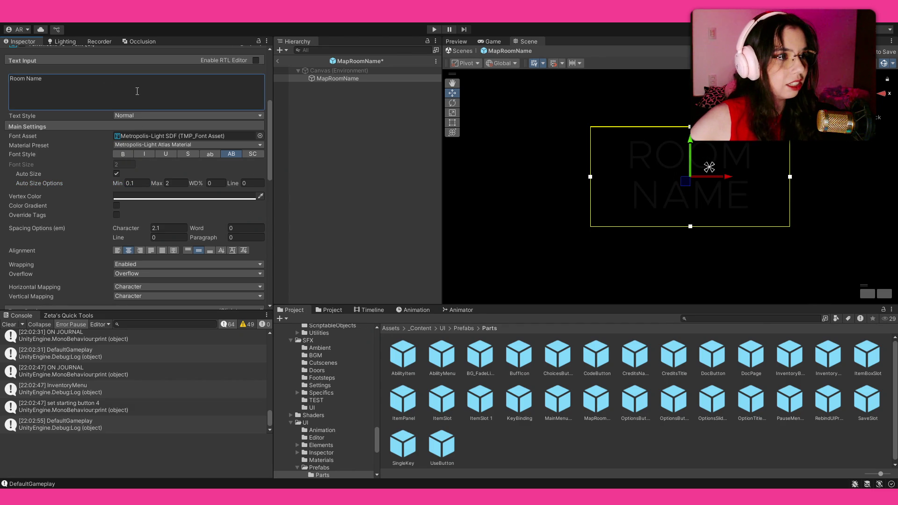
key(ctrl+z)
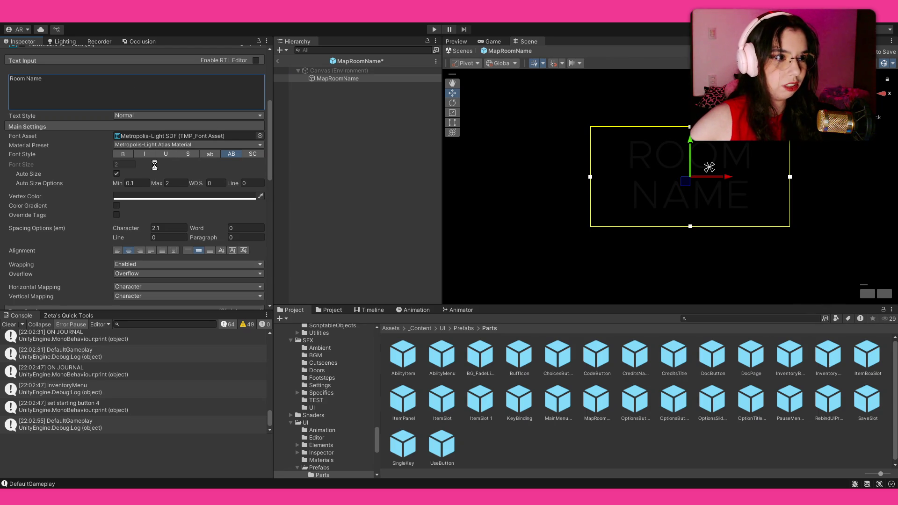
key(ctrl+s)
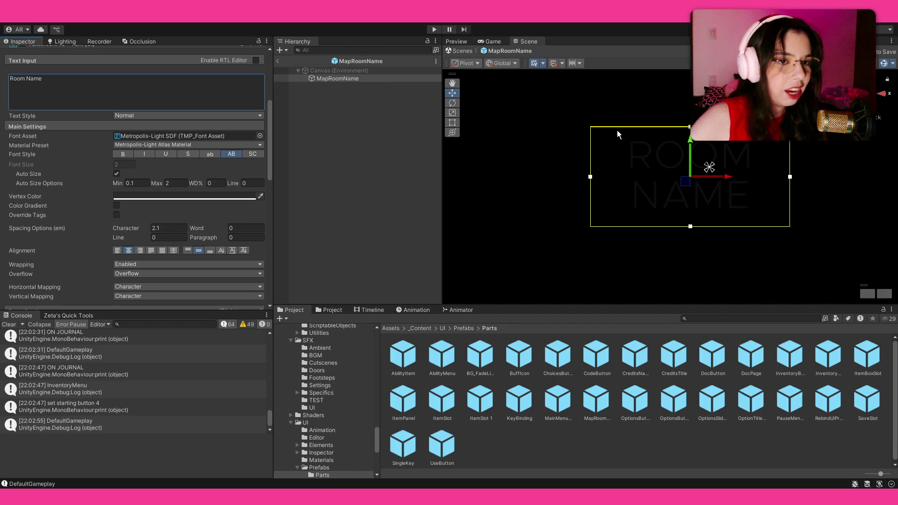
scroll(146, 221, down, 3)
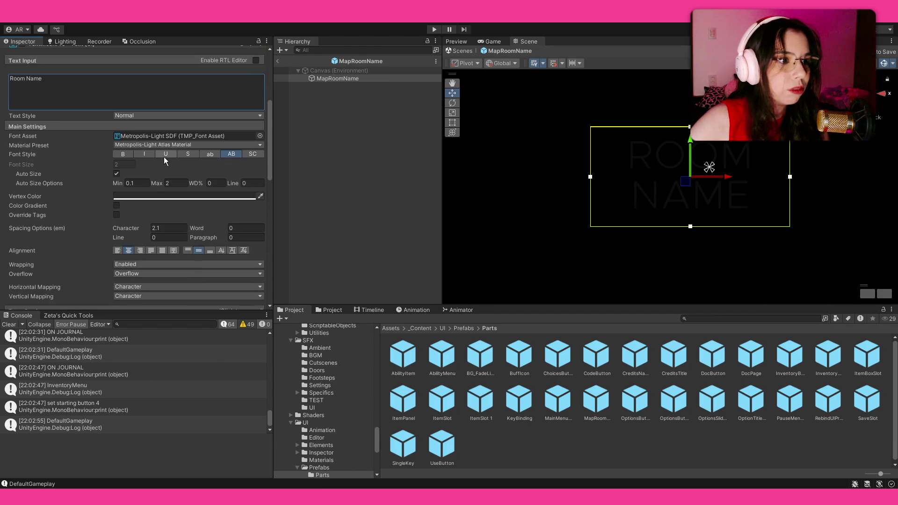
click(277, 60)
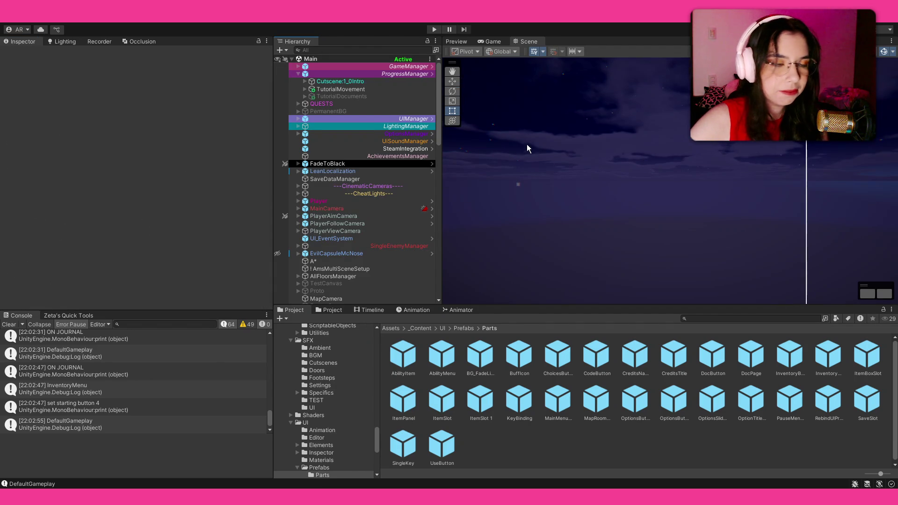
Start the Main scene in Play mode from the toolbar.
click(434, 29)
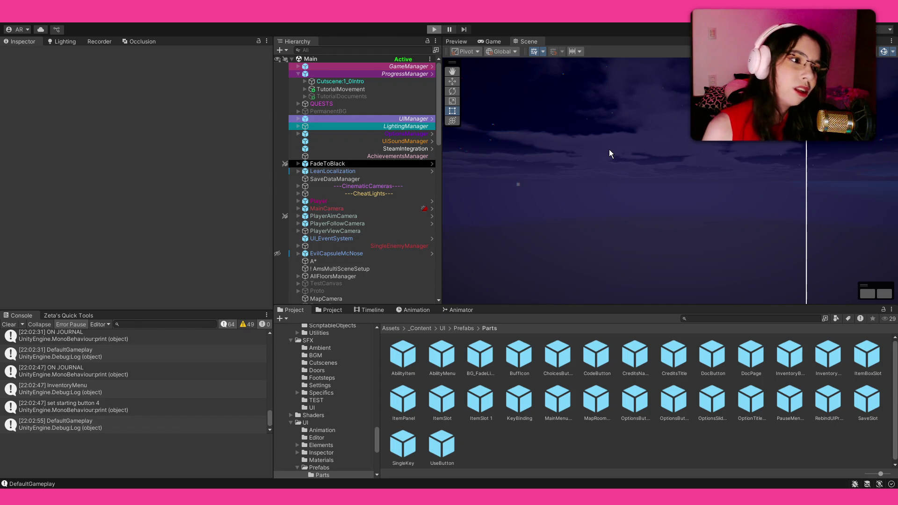
Check the room names on the in-game floor map (M key), then stop Play mode.
key(ctrl+p)
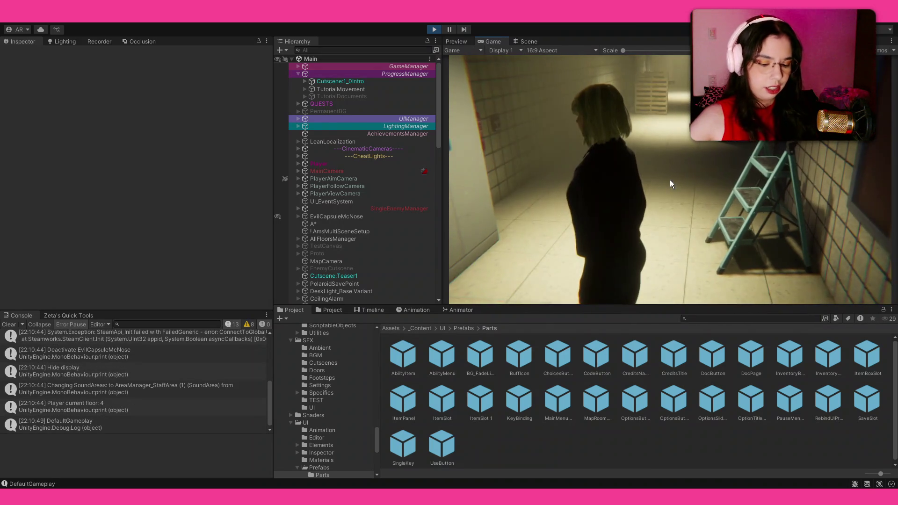
key(m)
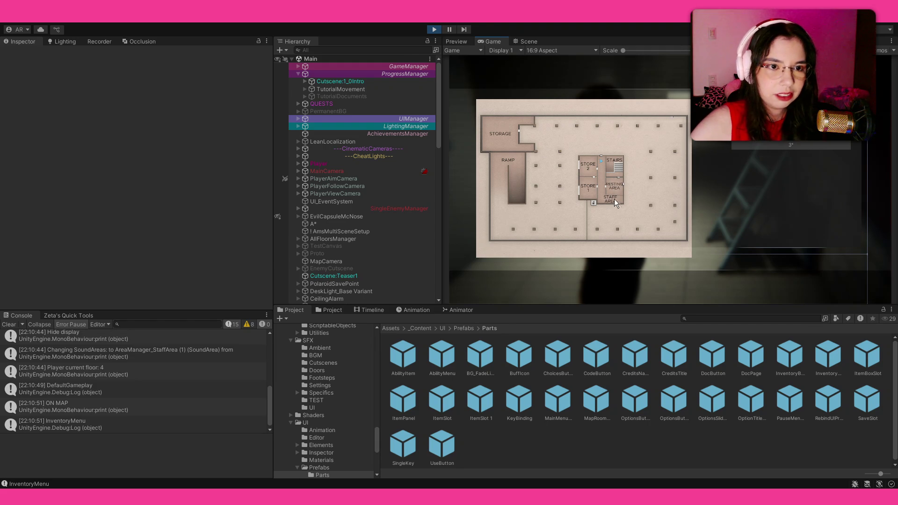
click(434, 30)
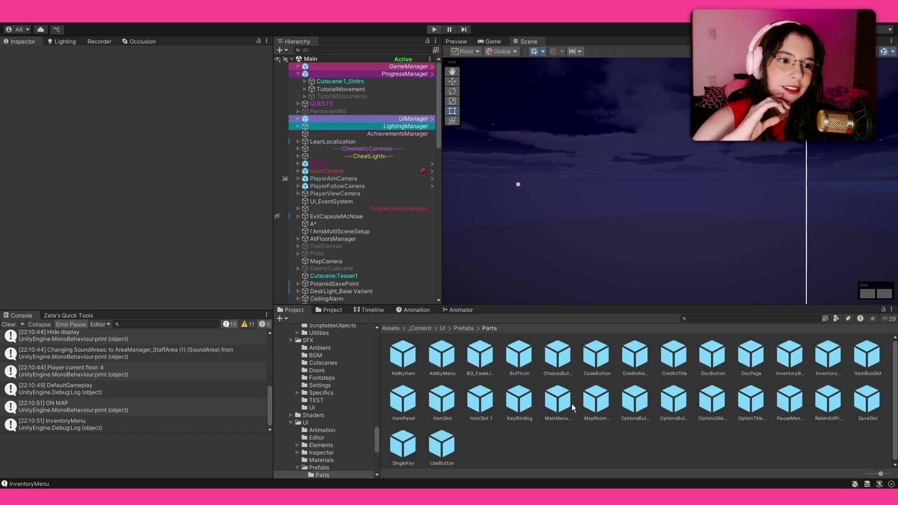
Open the MapRoomName prefab and turn on Extra Padding for its text, discarding a trial left margin.
double_click(601, 404)
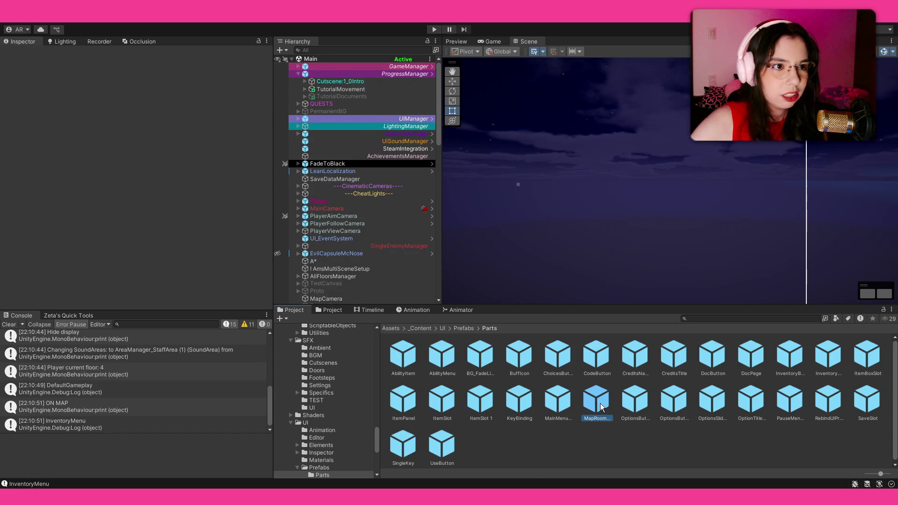
scroll(88, 181, down, 5)
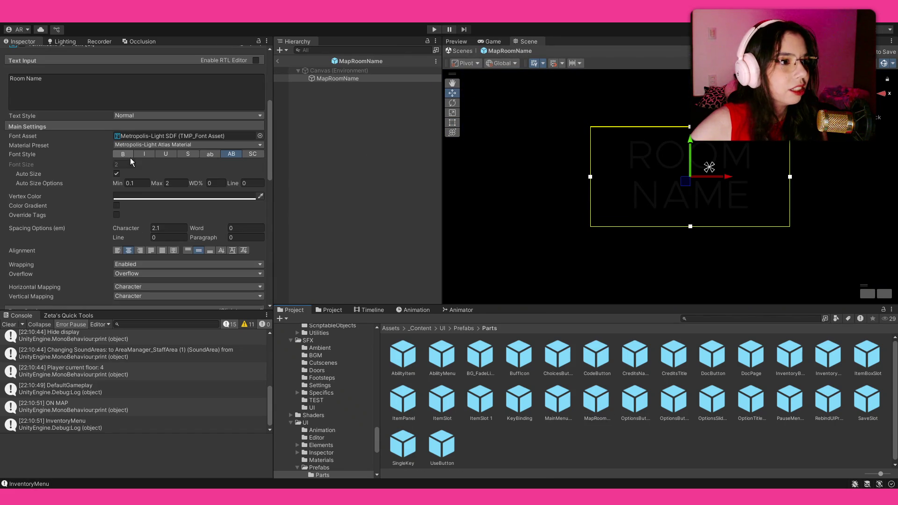
scroll(88, 180, down, 5)
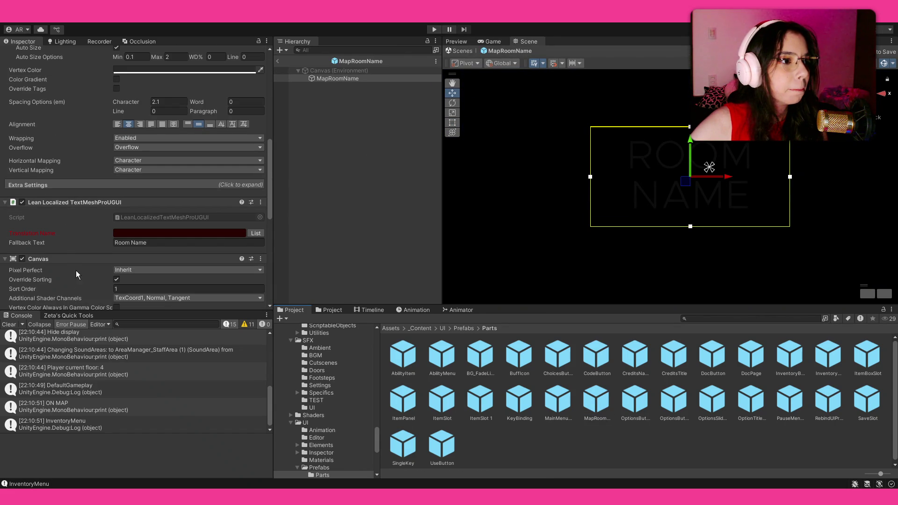
scroll(76, 269, down, 3)
scroll(77, 265, up, 5)
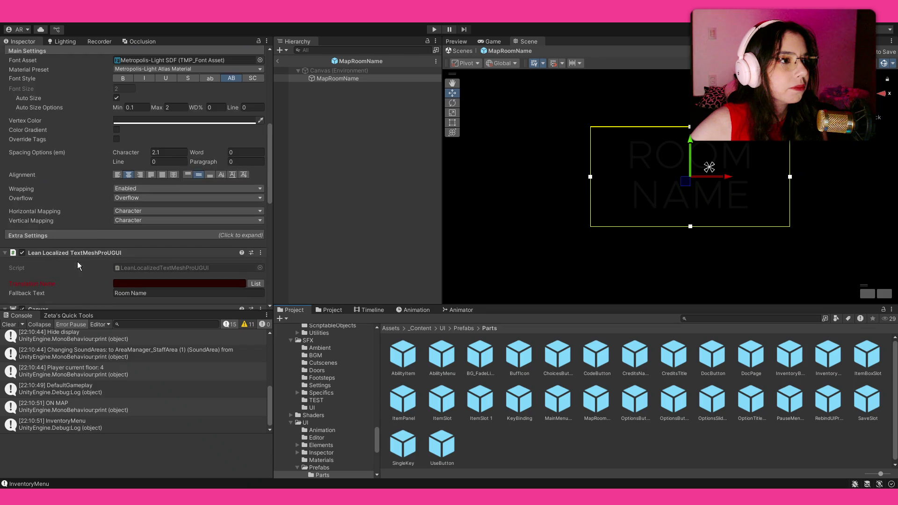
click(51, 231)
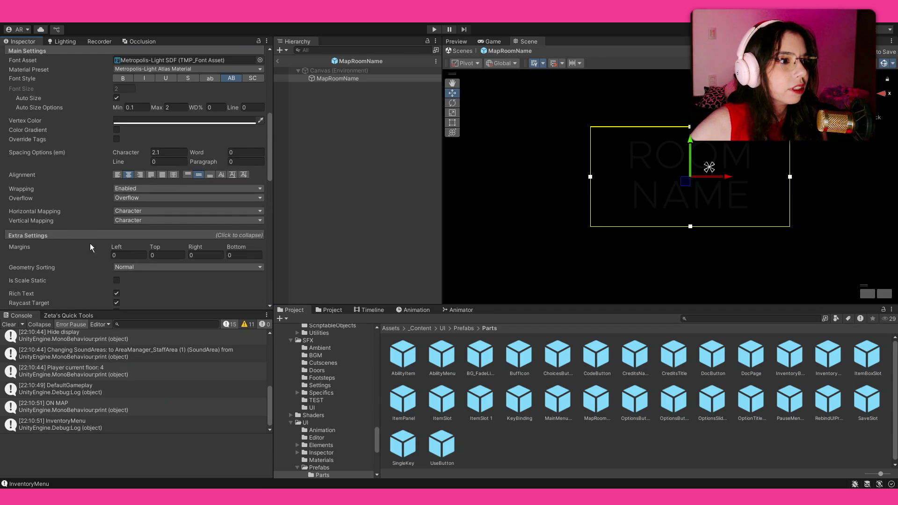
drag(124, 244, 228, 251)
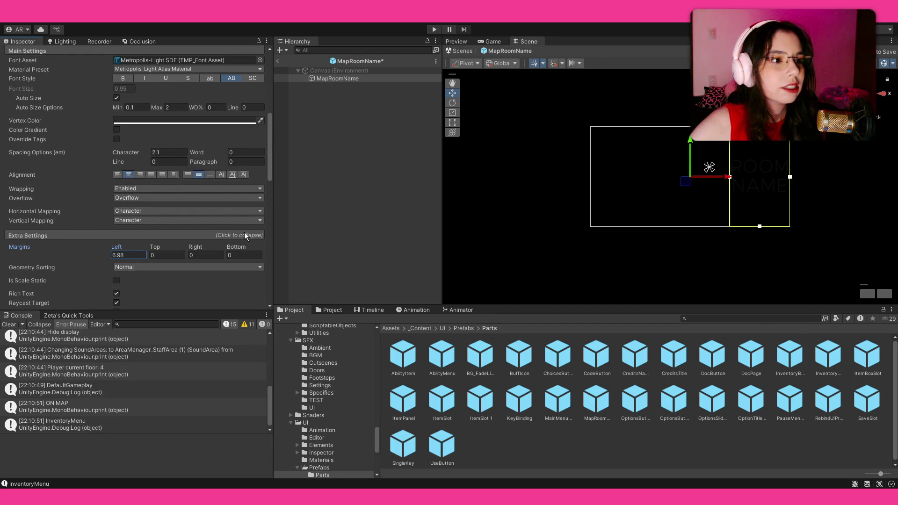
key(ctrl+z)
scroll(63, 236, down, 5)
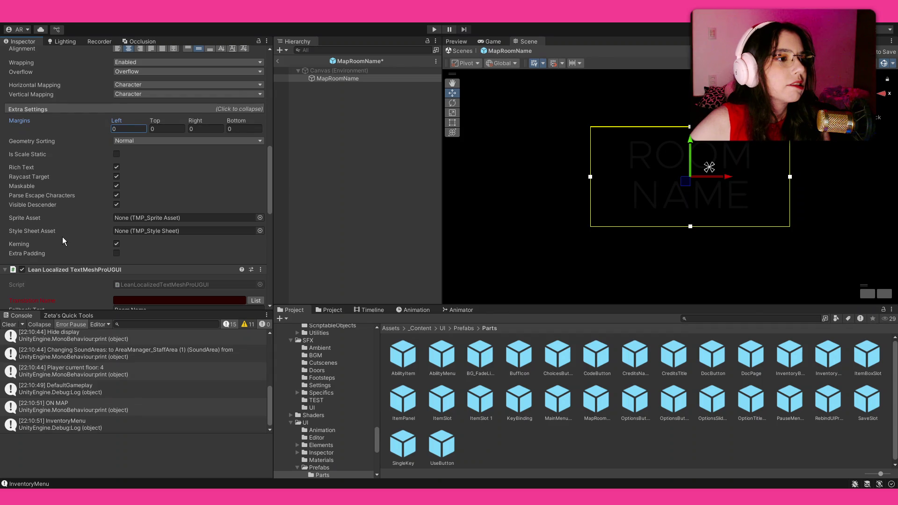
click(117, 253)
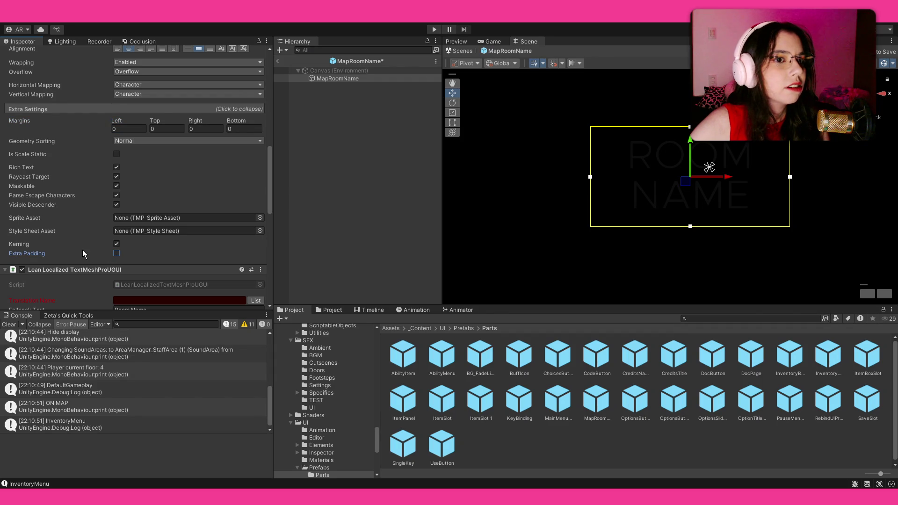
scroll(73, 206, up, 2)
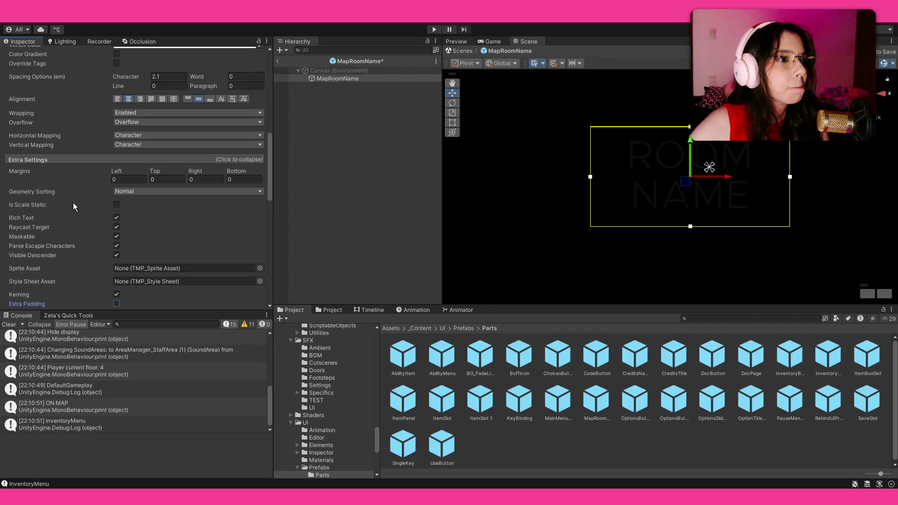
scroll(77, 216, up, 3)
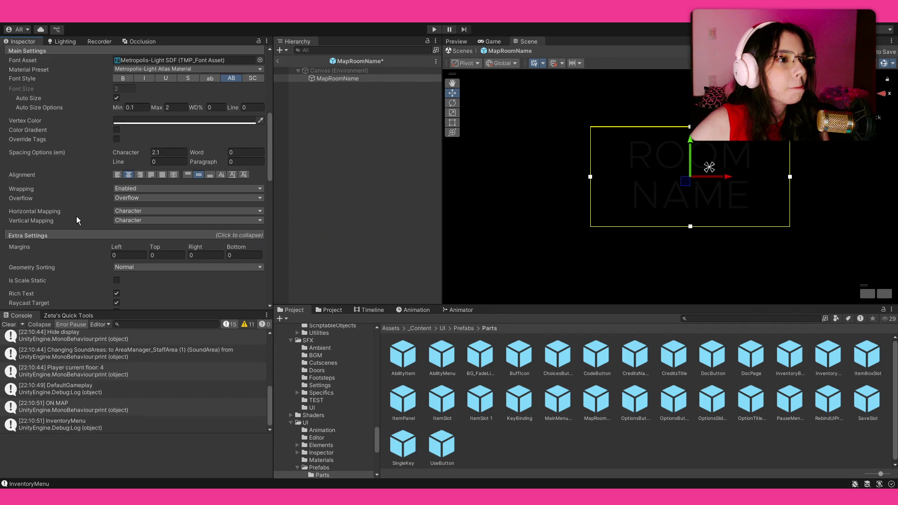
scroll(77, 216, up, 1)
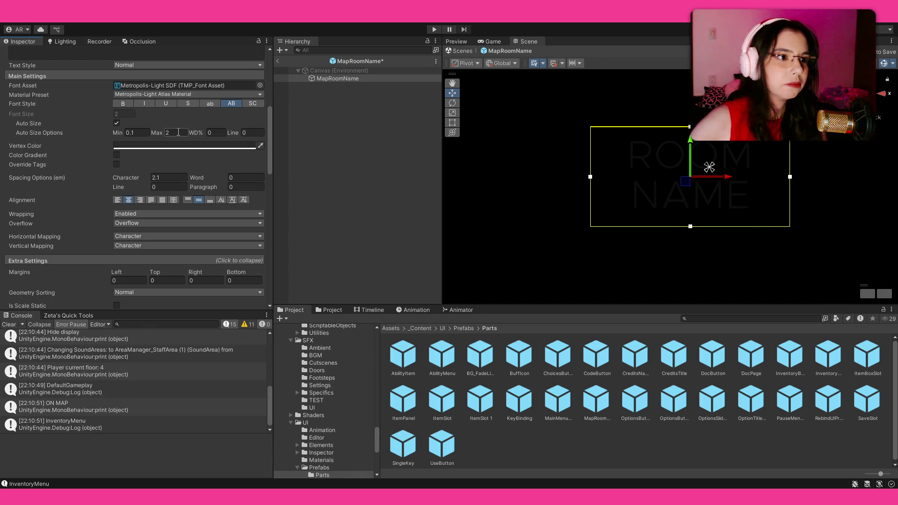
Set the text's auto-size maximum to 1.7 and leave prefab editing.
click(178, 133)
text(1)
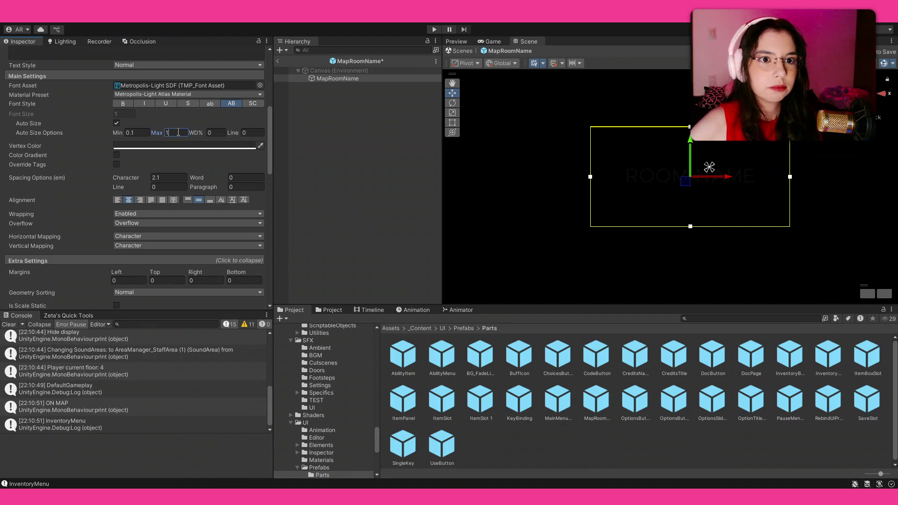
text(.5)
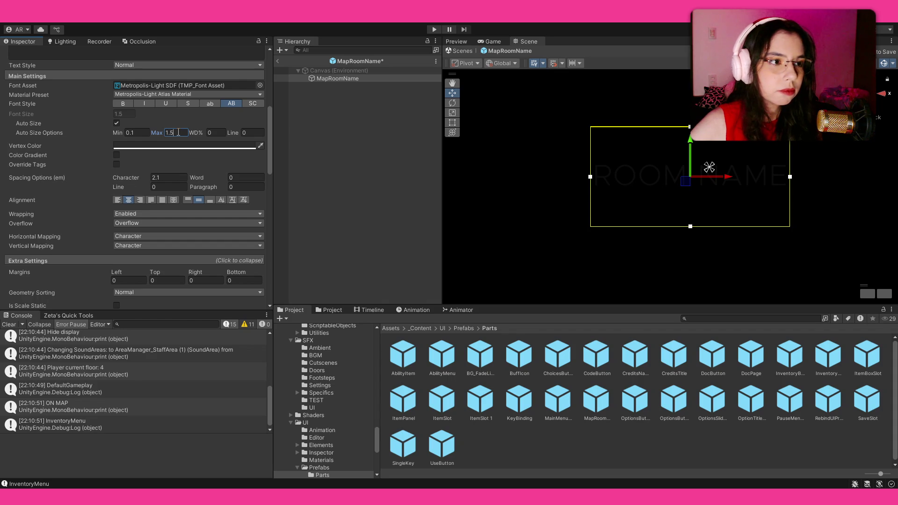
key(BackSpace)
text(7)
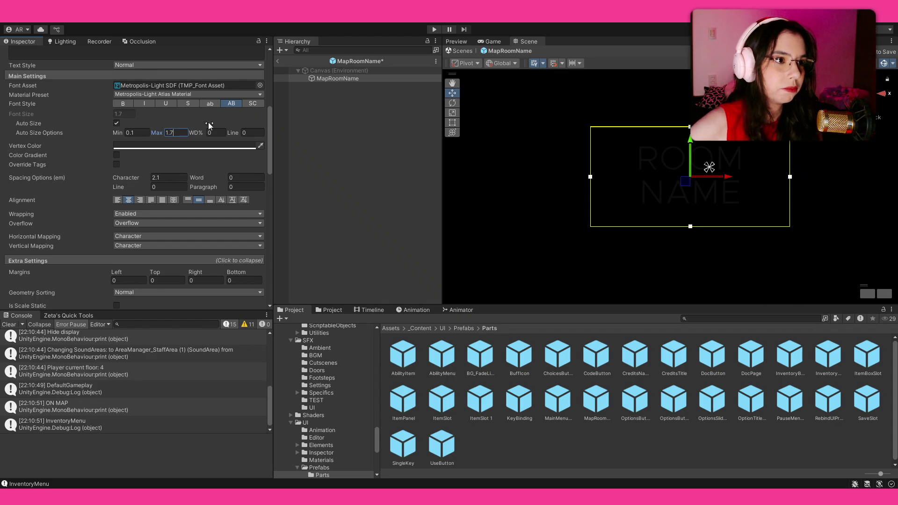
click(278, 66)
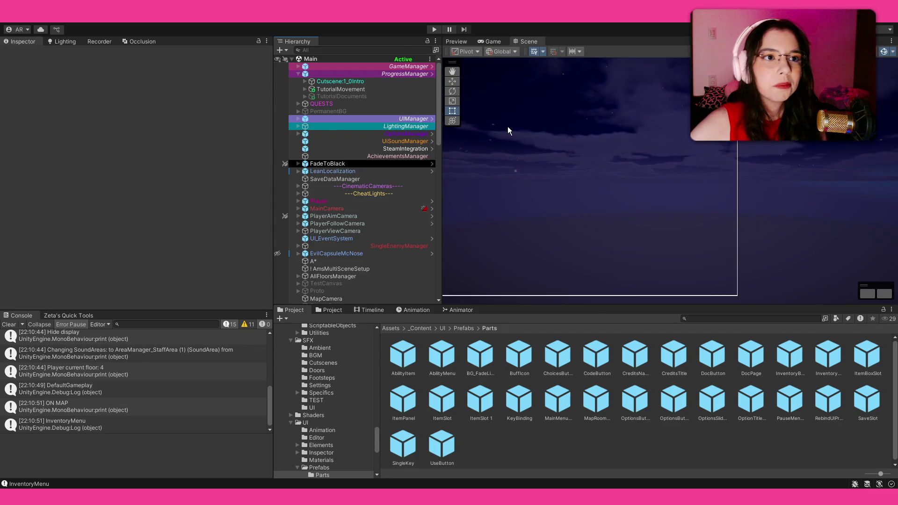
Enter Play mode with the toolbar Play button to run the Main scene.
click(433, 30)
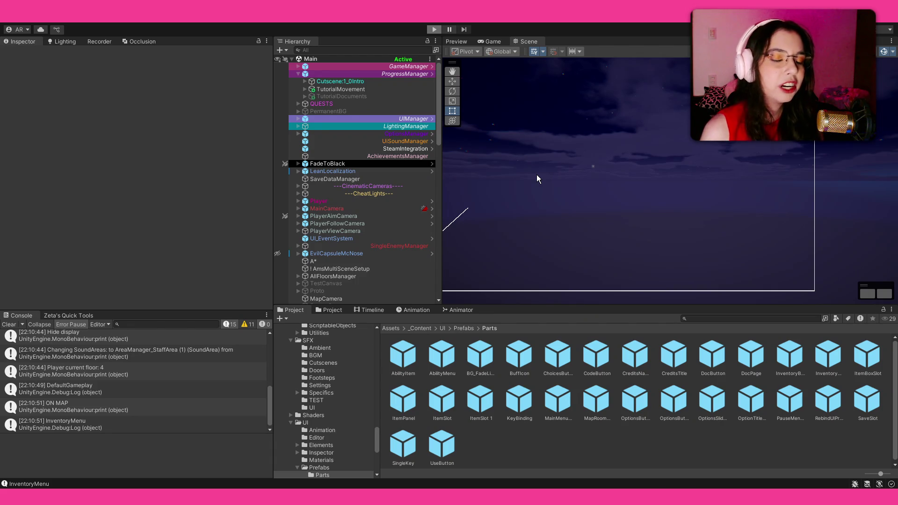
key(ctrl+p)
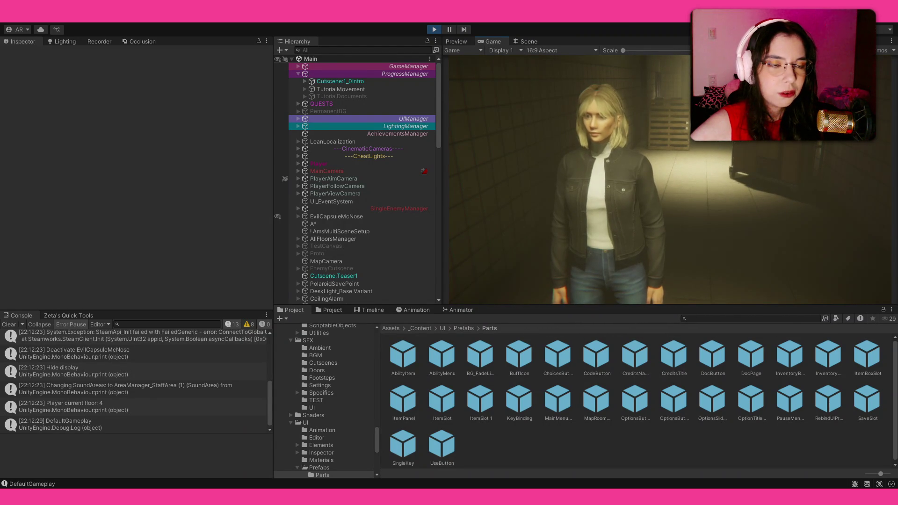
Open the in-game floor map with M to check the resized room names, then close it.
key(m)
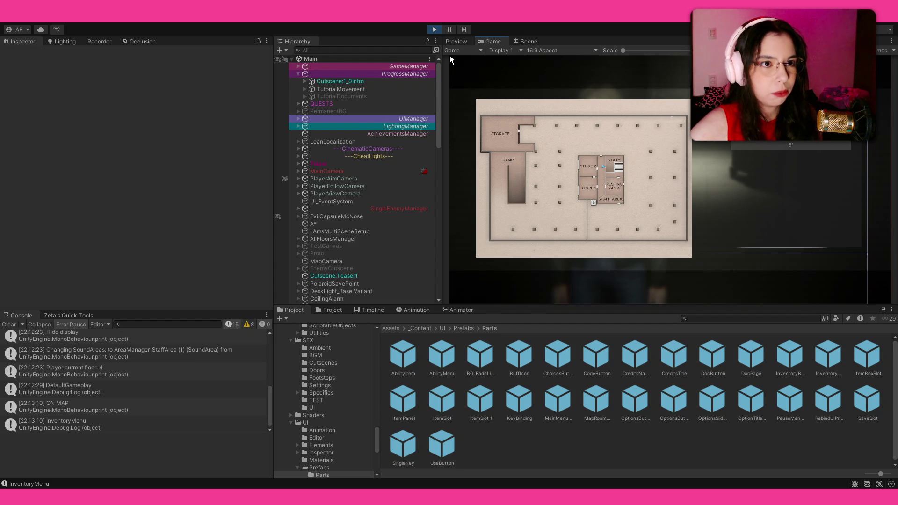
key(Escape)
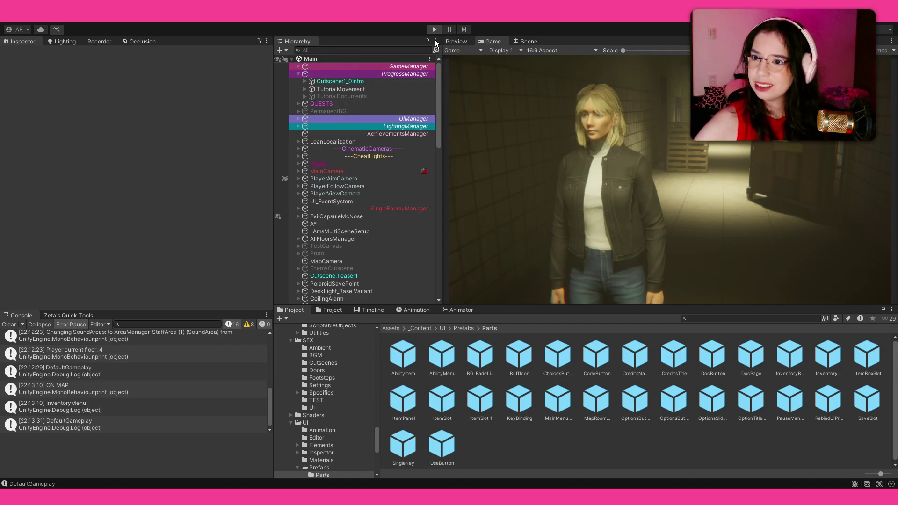
Stop Play mode and pan the Scene view to the right.
key(ctrl+p)
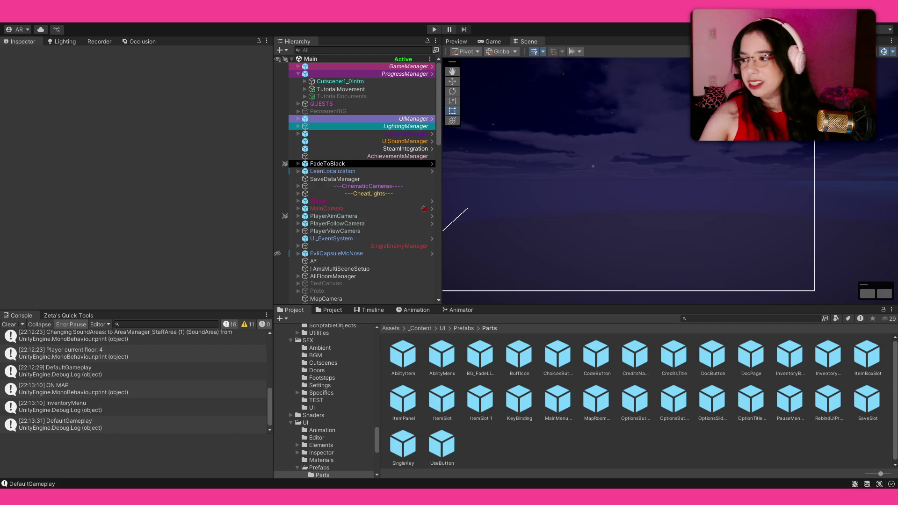
drag(477, 184, 503, 190)
drag(622, 159, 655, 164)
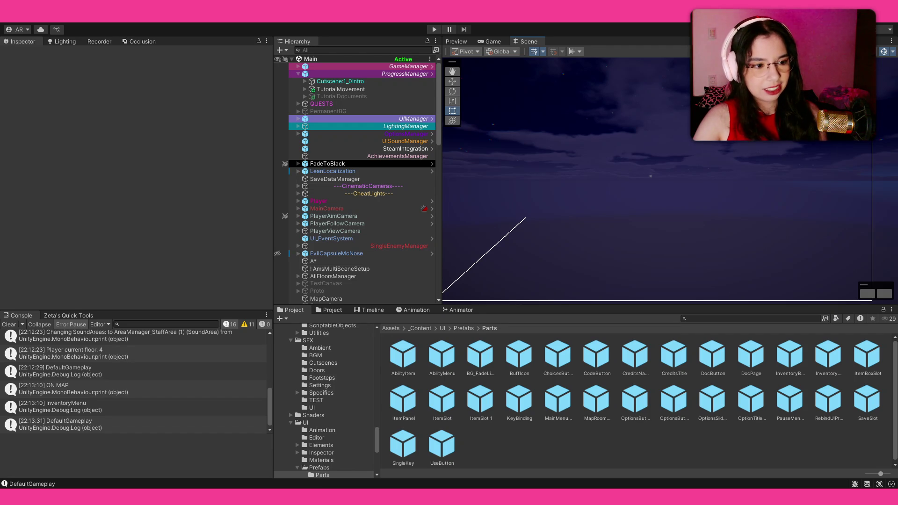
Nudge, zoom and pan the Scene view, then clear every Console log entry.
mouse_move(562, 194)
mouse_down()
mouse_move(548, 196)
mouse_move(558, 195)
mouse_up()
scroll(554, 197, down, 2)
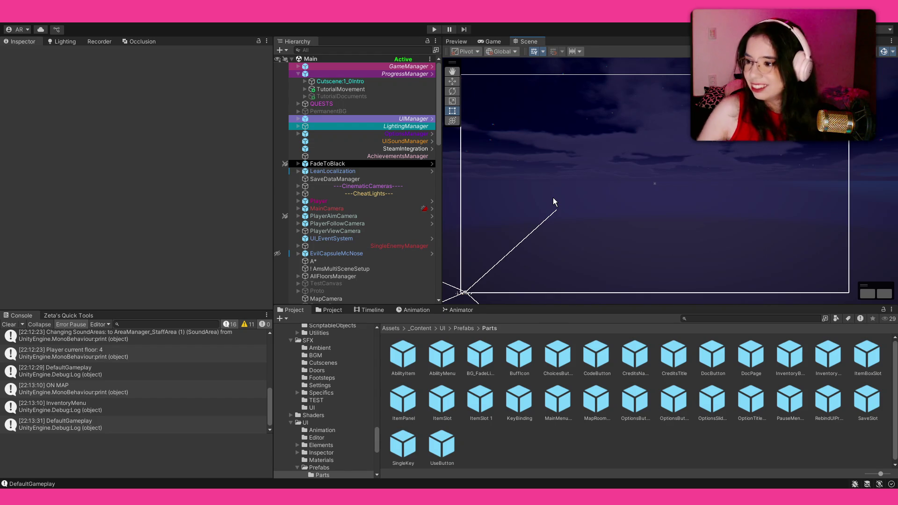
mouse_move(553, 197)
mouse_down()
mouse_move(521, 153)
mouse_move(554, 168)
mouse_up()
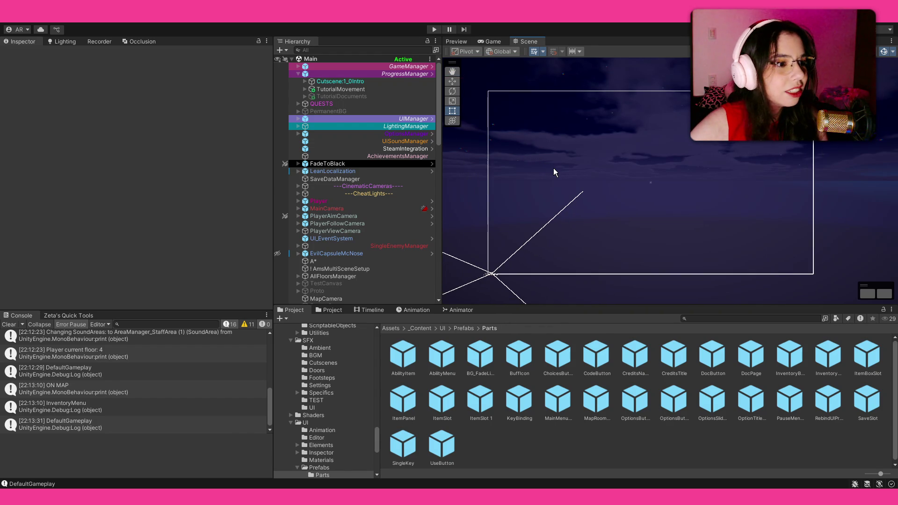
click(9, 324)
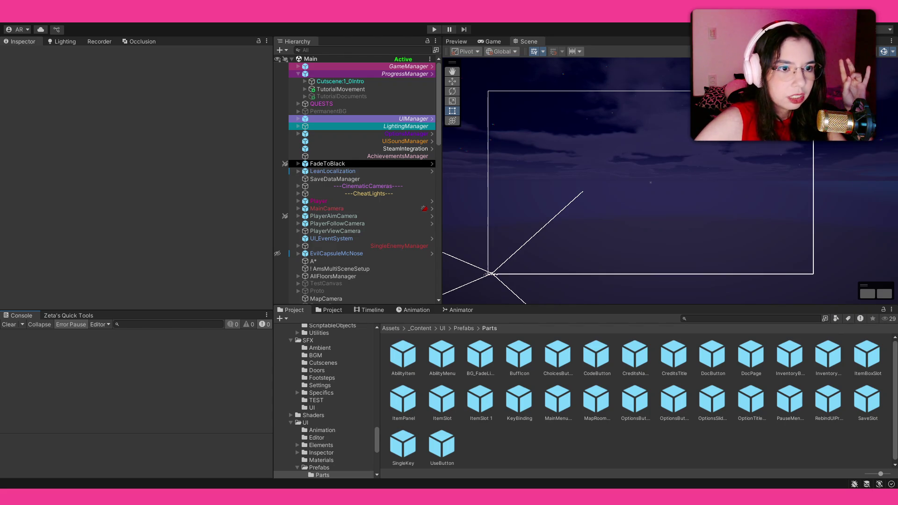
drag(532, 130, 531, 134)
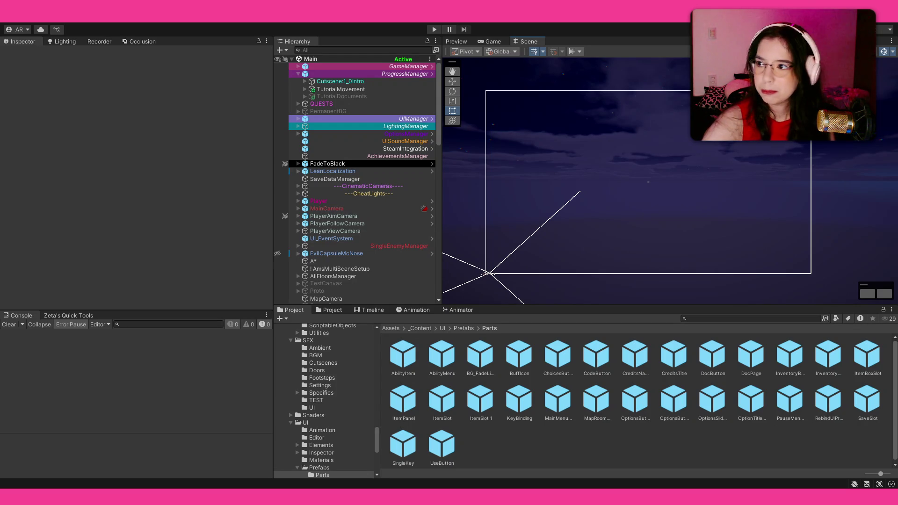
Select the Player with the Move tool and frame the Scene view on it.
scroll(608, 187, down, 1)
key(w)
click(323, 201)
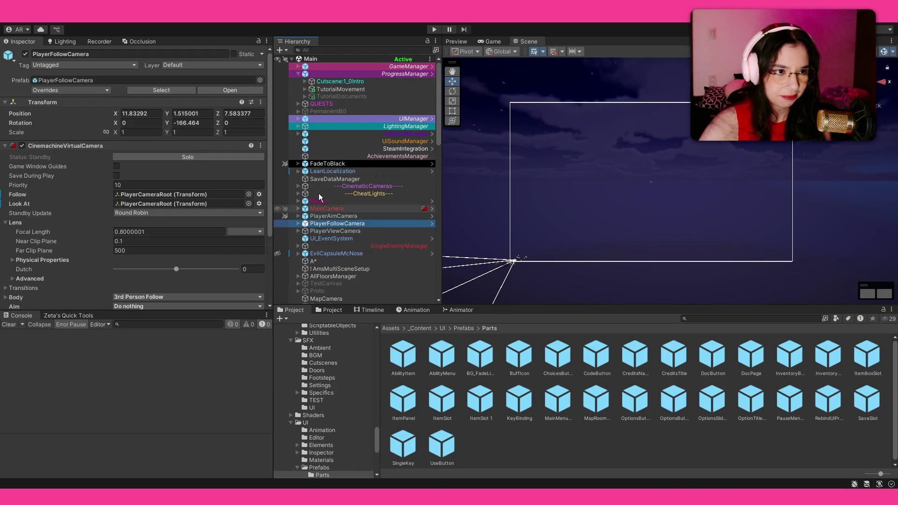
key(f)
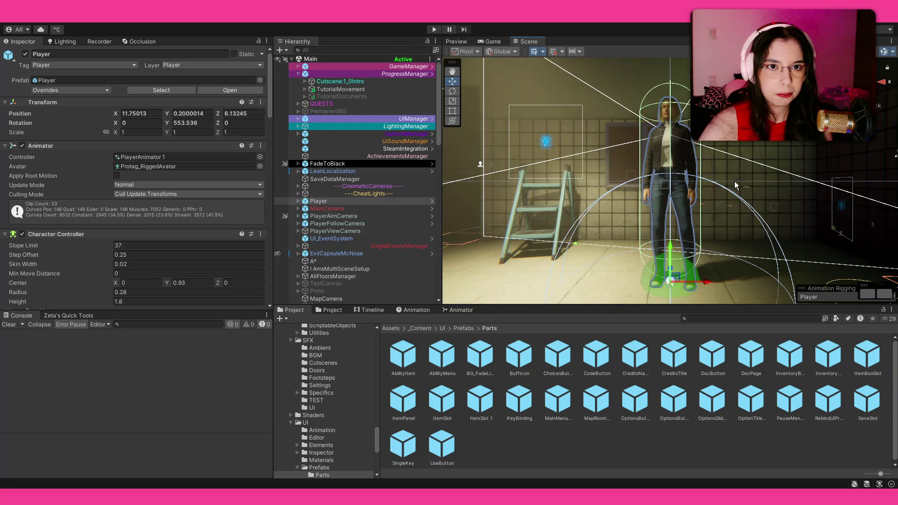
mouse_move(595, 141)
mouse_down()
mouse_move(566, 146)
mouse_move(608, 168)
mouse_up()
Search the Project for 'alarm' and select the CeilingAlarm prefab.
click(694, 318)
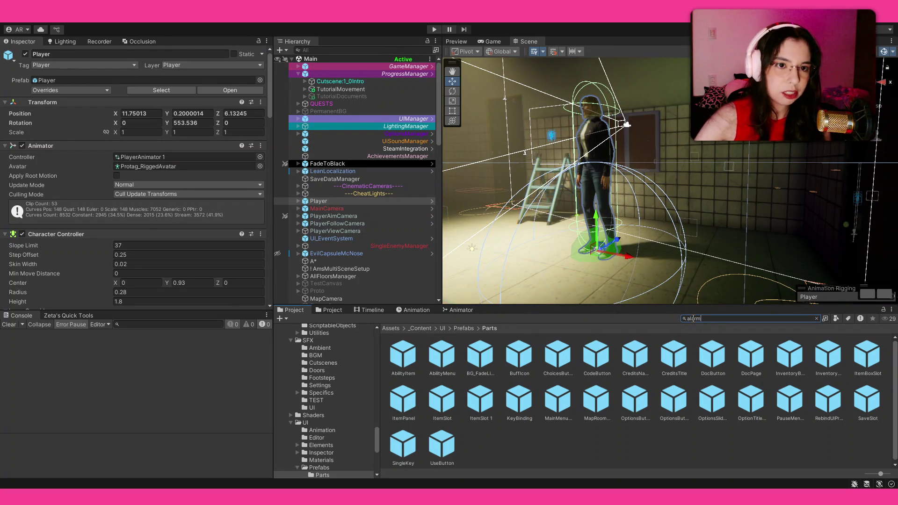
text(alarms)
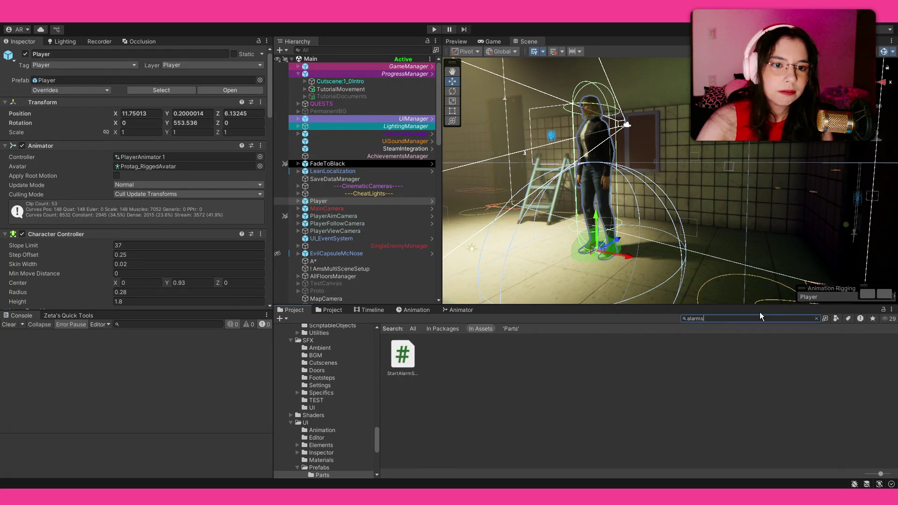
key(BackSpace)
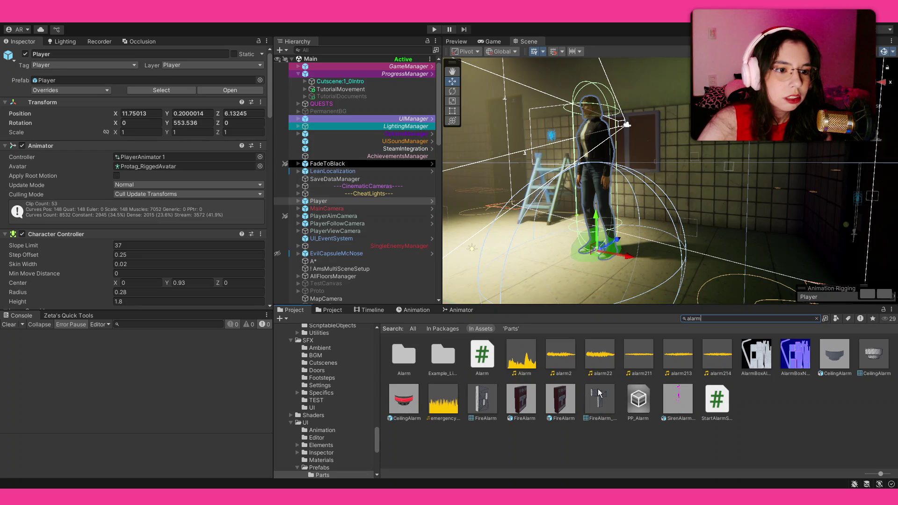
click(408, 397)
Delete the stray CeilingAlarm (1) from the scene and collapse the F4 hierarchy.
mouse_move(732, 159)
mouse_down()
mouse_move(583, 142)
mouse_move(648, 107)
mouse_up()
click(648, 109)
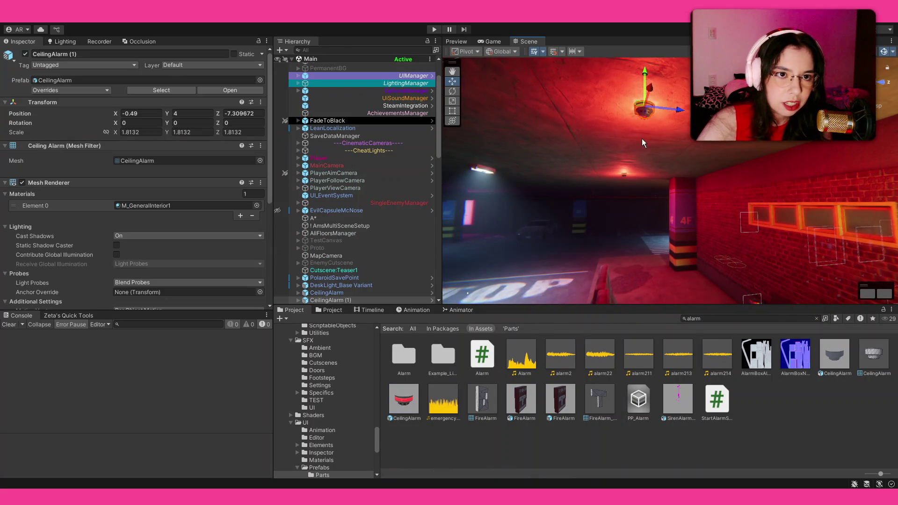
drag(642, 138, 622, 172)
key(Delete)
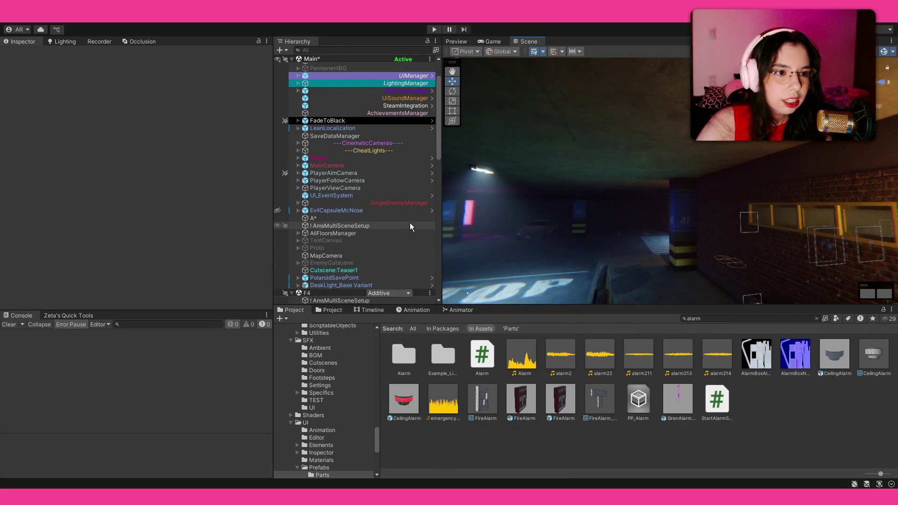
scroll(406, 223, down, 5)
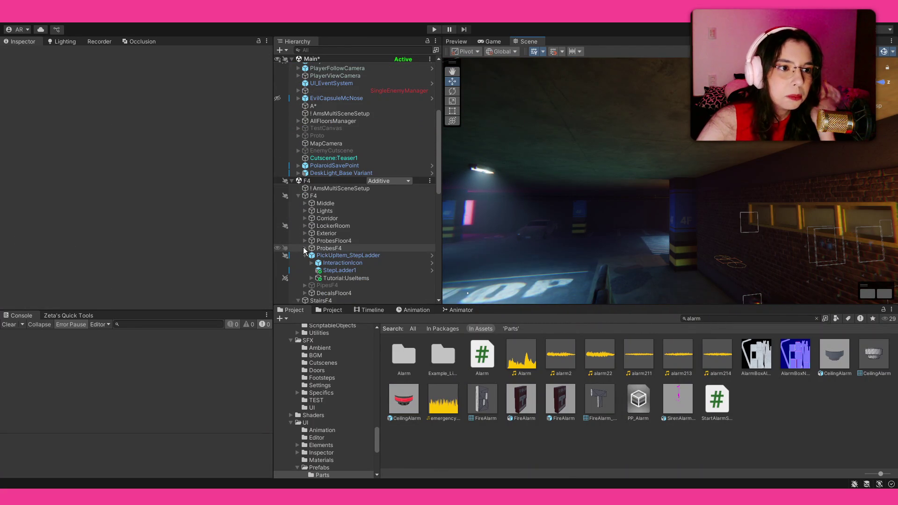
click(298, 196)
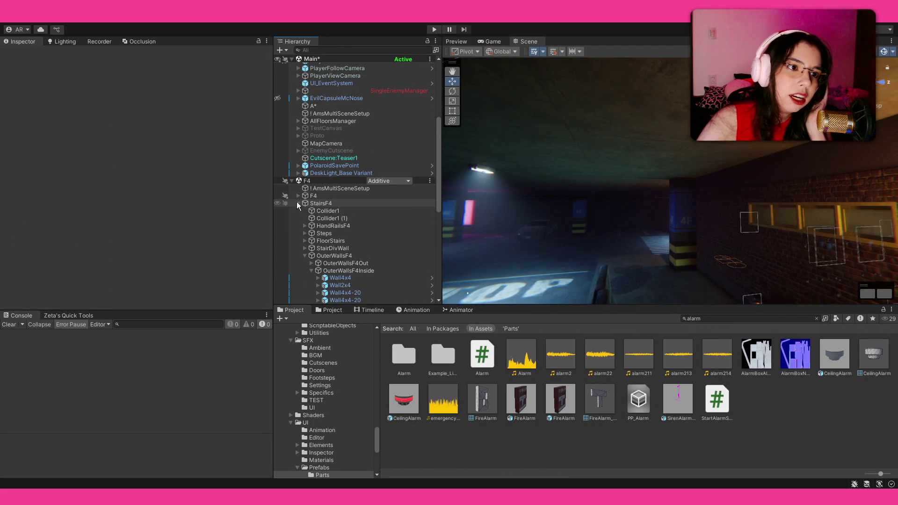
Create an empty child GameObject named 'Alarms' under Floor4.
click(297, 203)
click(298, 226)
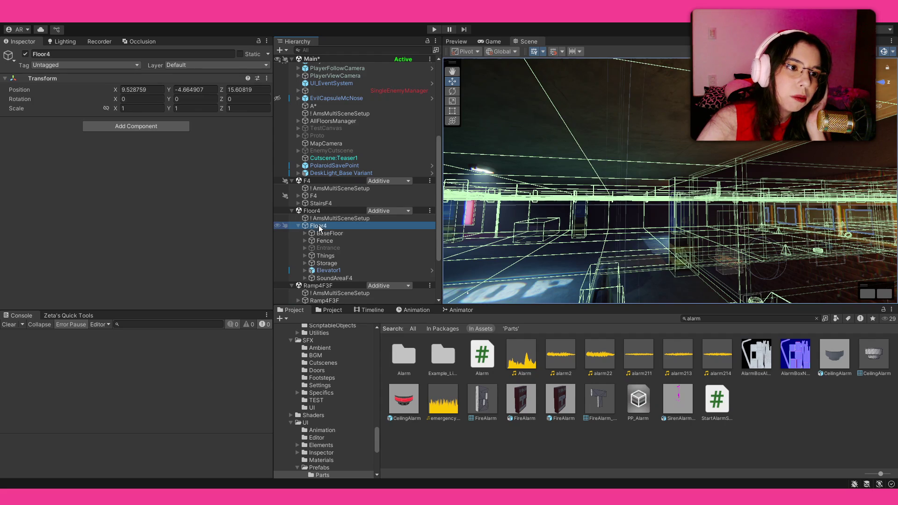
key(alt+shift+n)
text(Alarms)
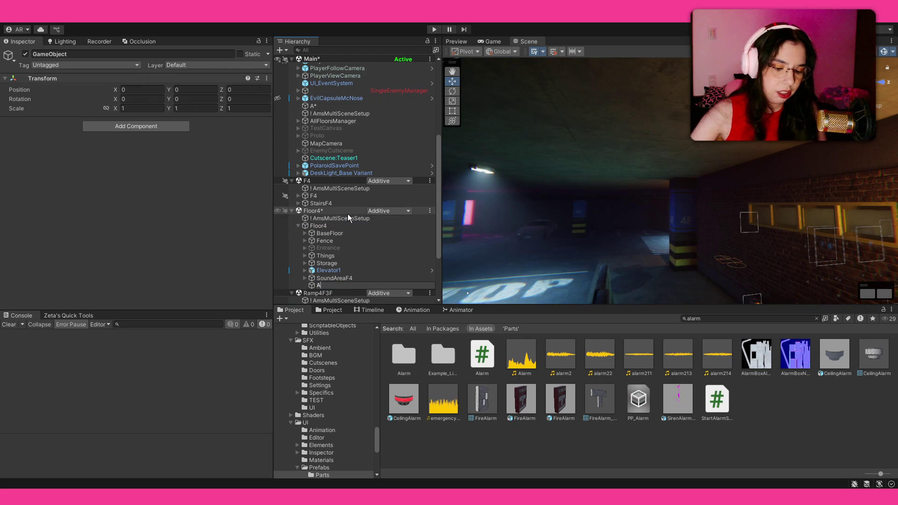
key(Return)
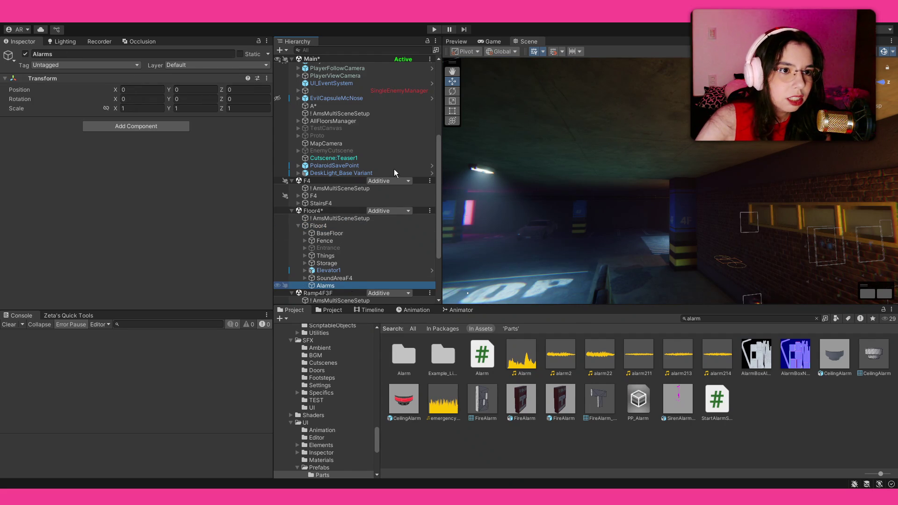
Fly the camera toward the garage ceiling and drag the CeilingAlarm prefab into the scene.
right_click(580, 223)
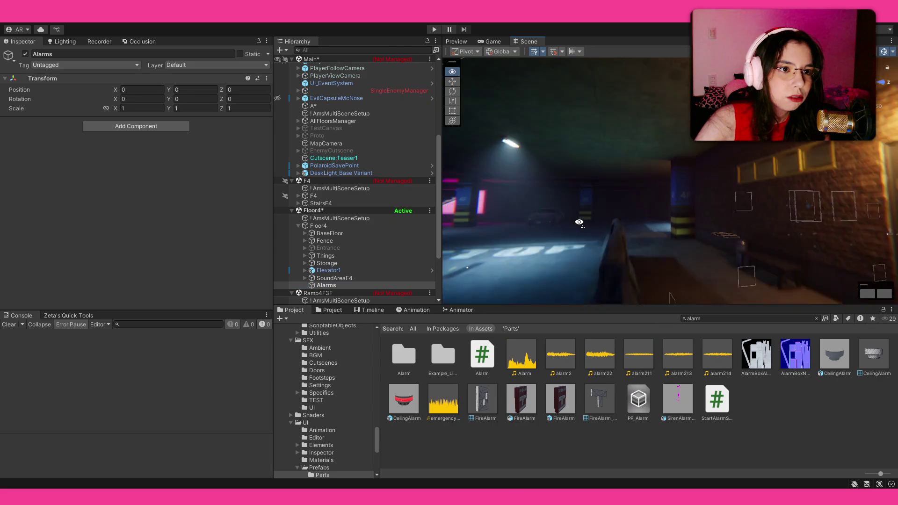
key(s)
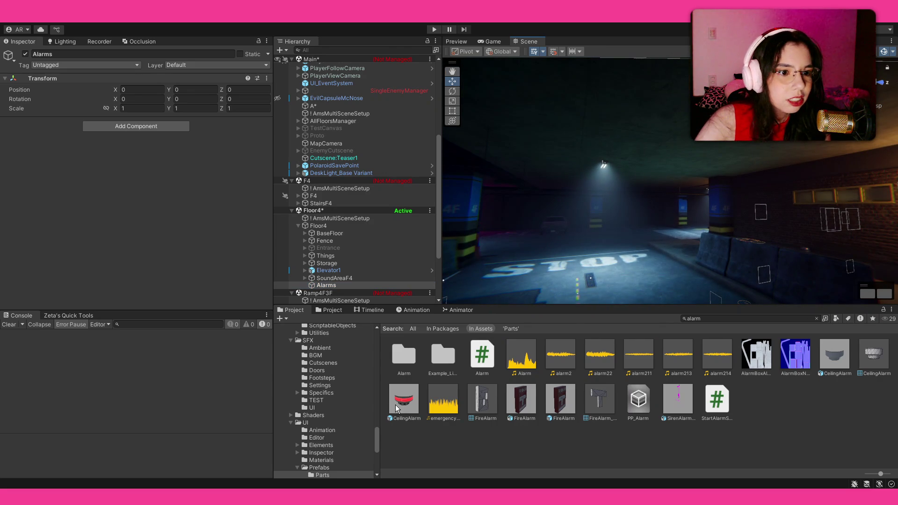
key(Down)
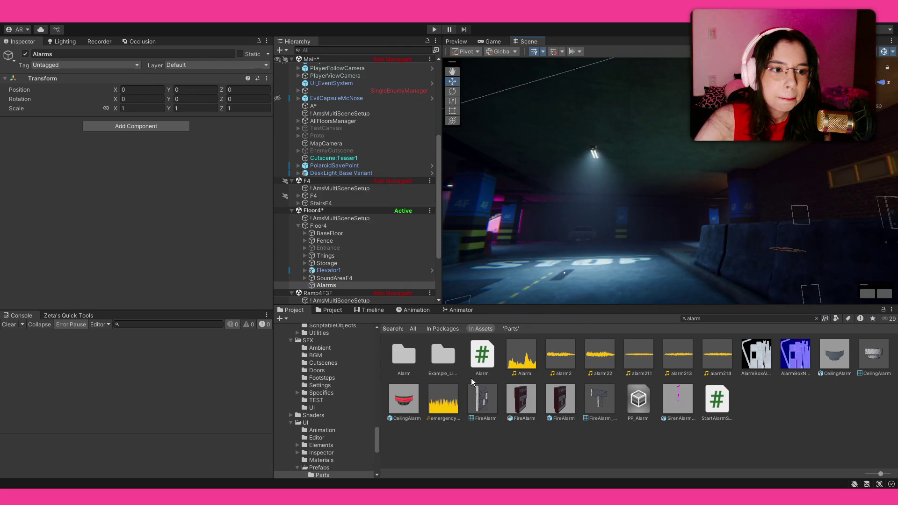
mouse_move(408, 400)
mouse_down()
mouse_move(614, 148)
mouse_move(625, 161)
mouse_move(634, 157)
mouse_move(602, 178)
mouse_up()
Put the CeilingAlarm under Alarms and spread duplicates along X, the last at X 7.708.
mouse_move(620, 235)
mouse_down()
mouse_move(790, 248)
mouse_move(749, 186)
mouse_up()
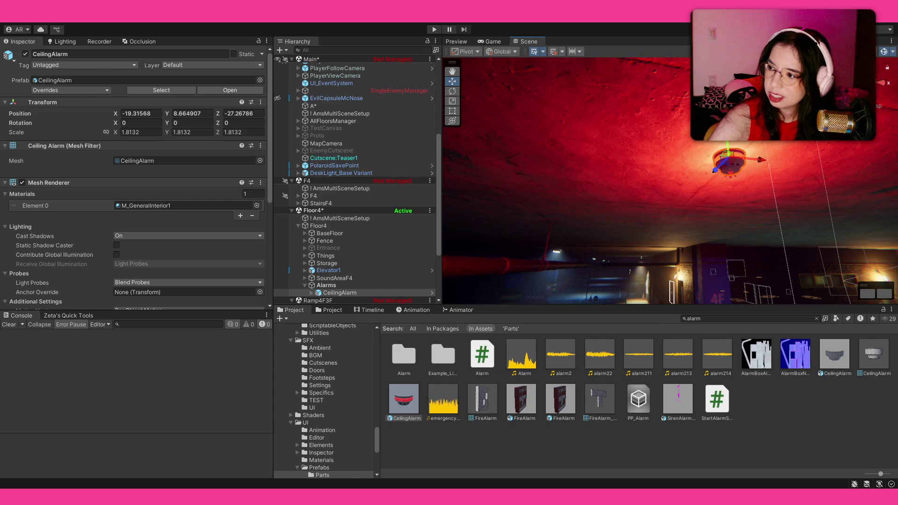
drag(579, 152, 593, 184)
mouse_move(669, 141)
mouse_down()
mouse_move(787, 152)
mouse_move(785, 173)
mouse_move(693, 141)
mouse_up()
key(ctrl+d)
mouse_move(677, 140)
mouse_down()
mouse_move(828, 212)
mouse_move(727, 197)
mouse_move(698, 145)
mouse_move(770, 178)
mouse_move(842, 175)
mouse_move(803, 185)
mouse_move(769, 178)
mouse_up()
key(d)
drag(628, 128, 776, 190)
mouse_move(698, 212)
mouse_down()
mouse_move(344, 229)
mouse_move(436, 238)
mouse_move(713, 237)
mouse_move(704, 155)
mouse_move(693, 139)
mouse_up()
Respace the ceiling alarms along X, pushing one further right, and select the second alarm.
mouse_move(712, 207)
mouse_down()
mouse_move(596, 222)
mouse_move(608, 211)
mouse_up()
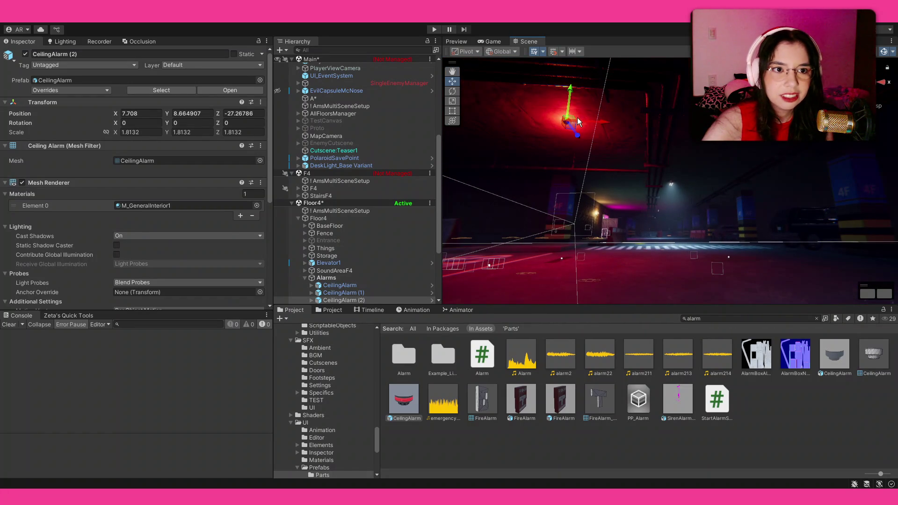
drag(602, 126, 745, 141)
mouse_move(677, 172)
mouse_down()
mouse_move(625, 141)
mouse_move(809, 142)
mouse_up()
click(623, 136)
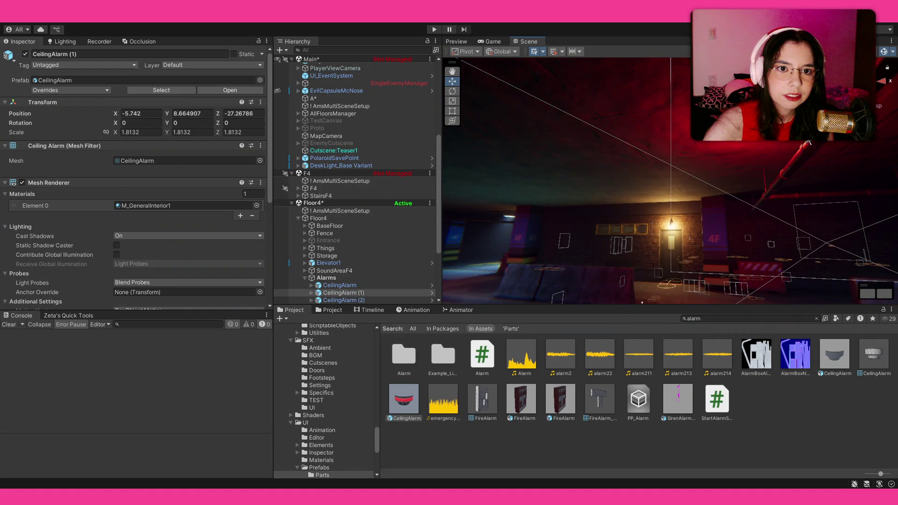
mouse_move(890, 151)
mouse_down()
mouse_move(896, 158)
mouse_move(2, 166)
mouse_move(14, 186)
mouse_up()
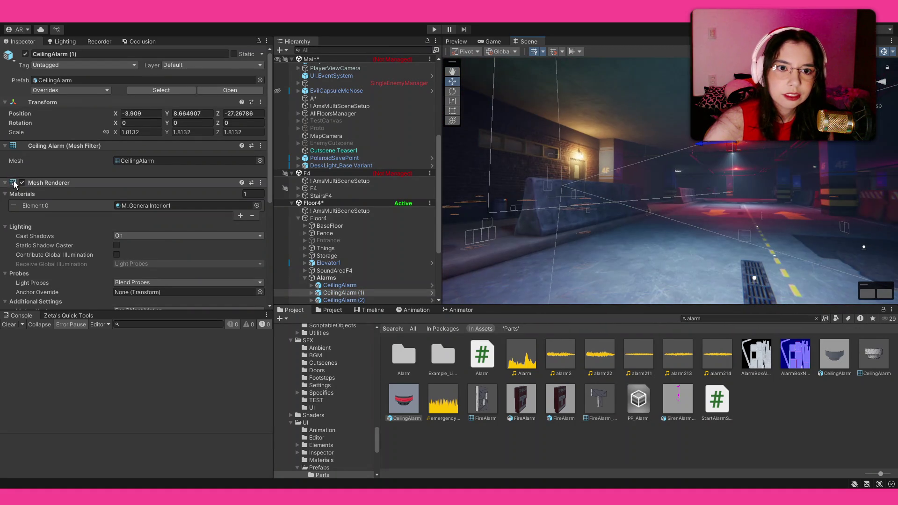
mouse_move(611, 191)
mouse_down()
mouse_move(594, 184)
mouse_move(667, 139)
mouse_up()
mouse_move(637, 164)
mouse_down()
mouse_move(641, 131)
mouse_move(684, 153)
mouse_up()
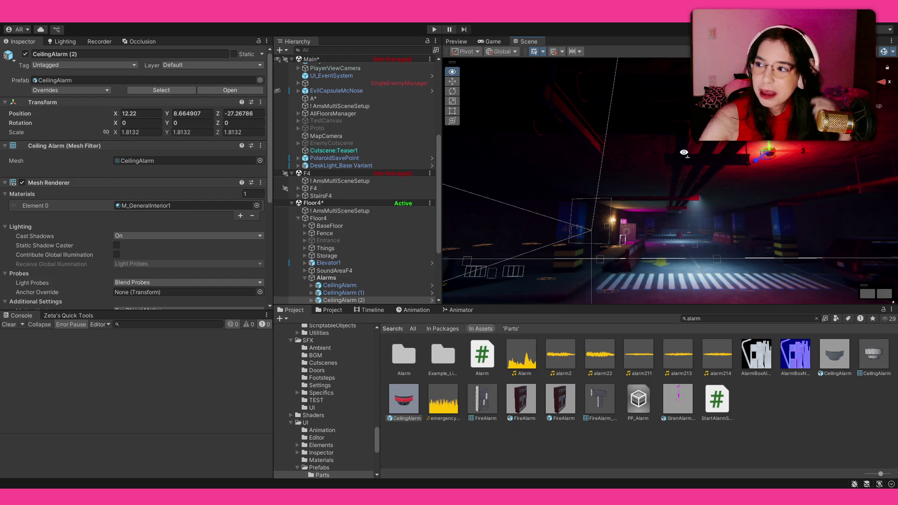
mouse_move(683, 153)
mouse_down()
mouse_move(688, 161)
mouse_move(708, 141)
mouse_move(561, 168)
mouse_move(304, 186)
mouse_up()
Duplicate it into CeilingAlarm (3) and slide it along Z to X 11.97, Z -12.17.
key(ctrl+d)
key(f)
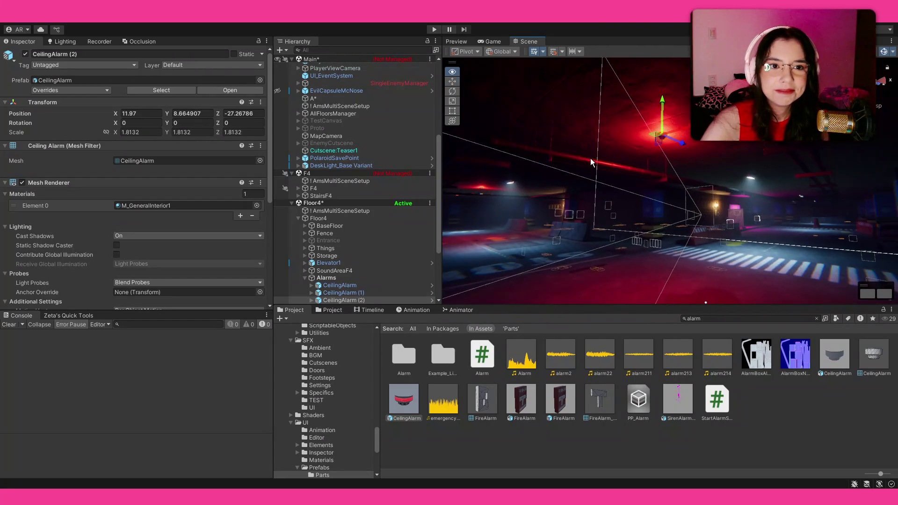
mouse_move(682, 148)
mouse_down()
mouse_move(782, 203)
mouse_move(770, 207)
mouse_move(798, 195)
mouse_move(800, 226)
mouse_move(805, 204)
mouse_move(730, 175)
mouse_up()
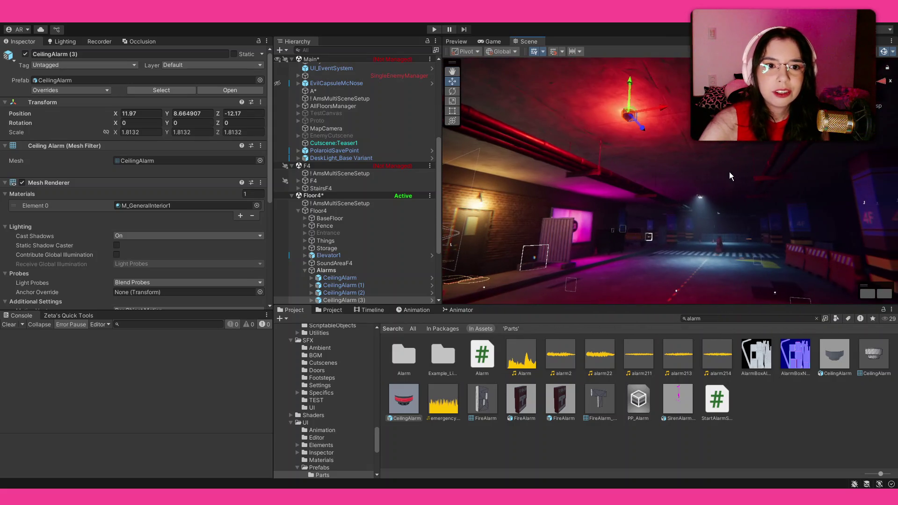
Duplicate the alarm twice, moving copies (4) and (5) further down the corridor along Z.
key(ctrl+d)
drag(644, 134, 734, 195)
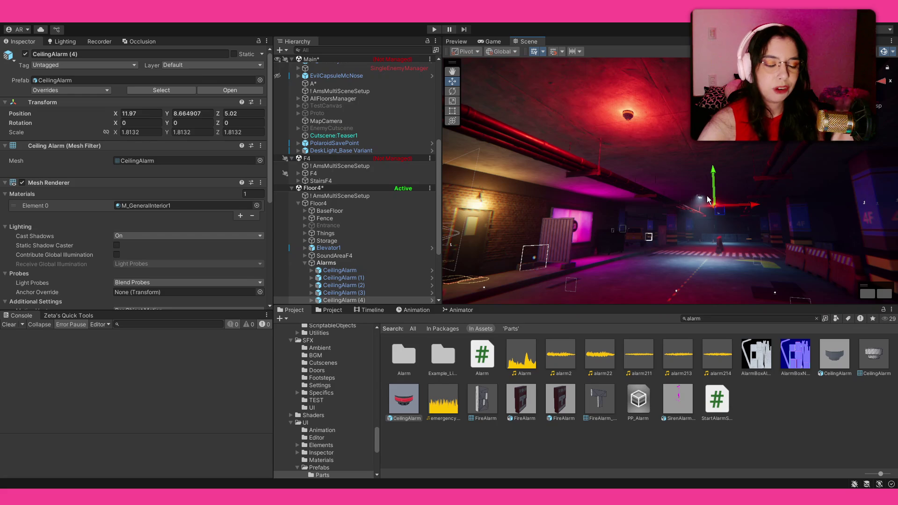
key(w)
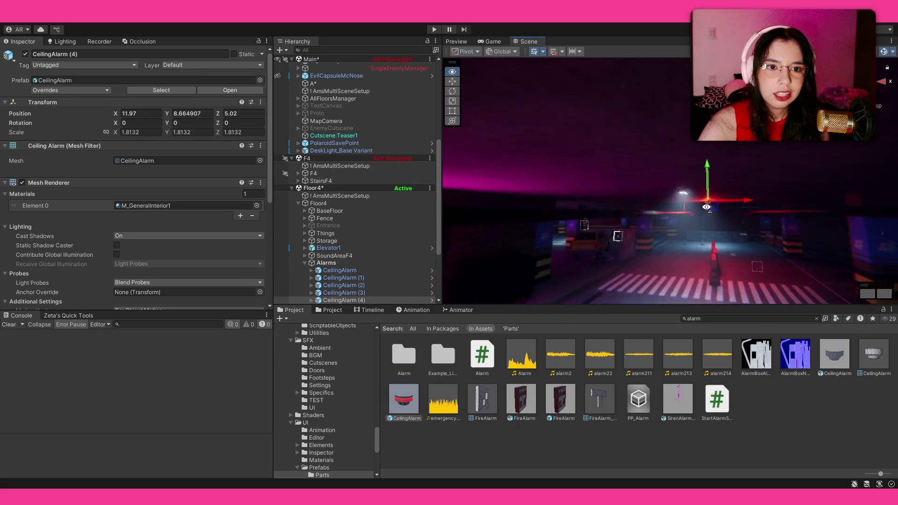
mouse_move(706, 207)
mouse_down()
mouse_move(670, 182)
mouse_move(701, 205)
mouse_up()
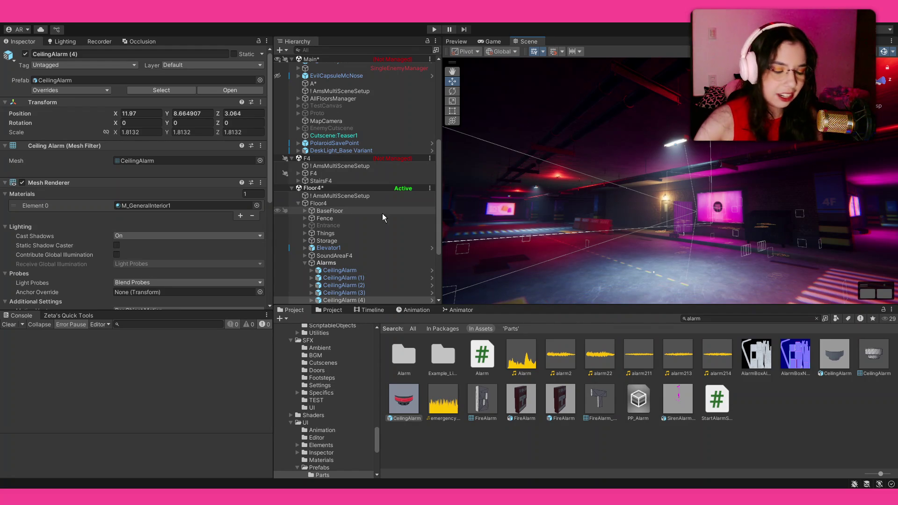
mouse_move(675, 167)
mouse_down()
mouse_move(588, 154)
mouse_move(645, 135)
mouse_move(610, 114)
mouse_up()
key(ctrl+d)
mouse_move(747, 182)
mouse_down()
mouse_move(868, 168)
mouse_move(751, 161)
mouse_up()
mouse_move(670, 103)
mouse_down()
mouse_move(654, 119)
mouse_move(528, 141)
mouse_move(559, 119)
mouse_move(597, 123)
mouse_up()
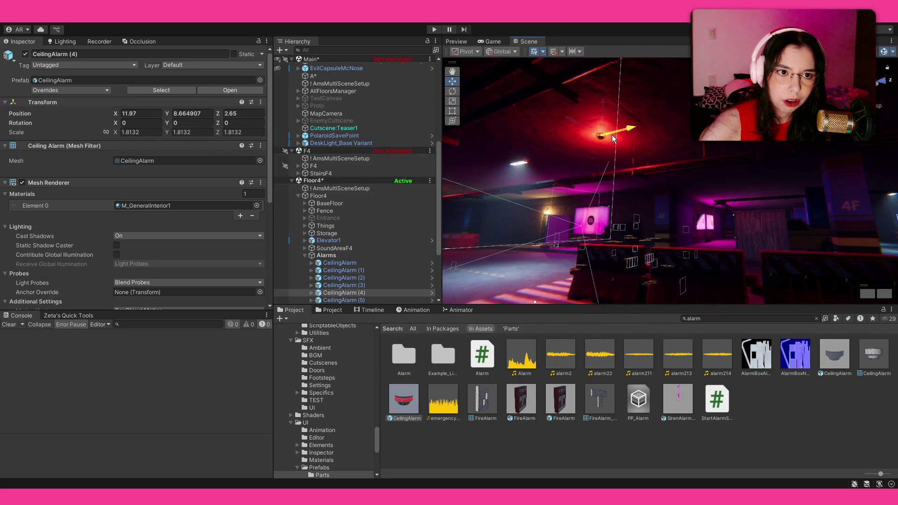
Select CeilingAlarm (5), duplicate it and move the copy left along X to X 0.362, Z 12.655.
drag(561, 161, 689, 151)
click(667, 148)
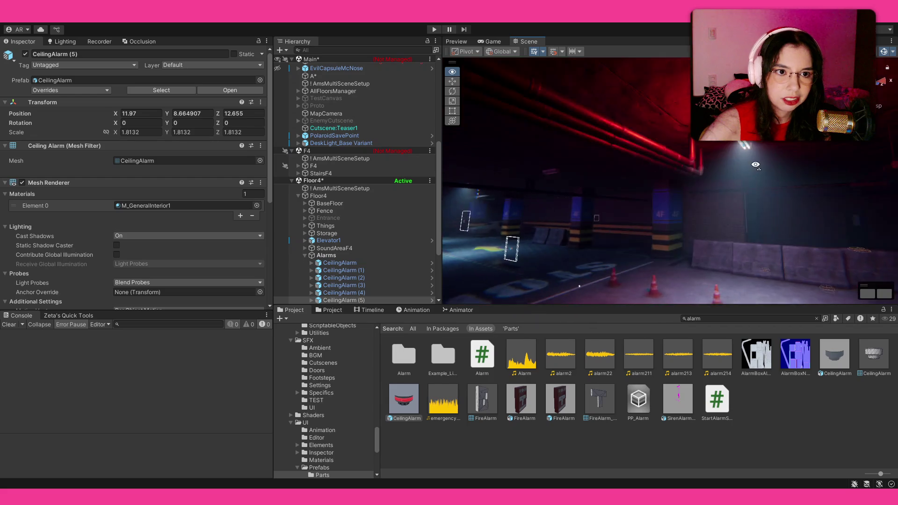
key(e)
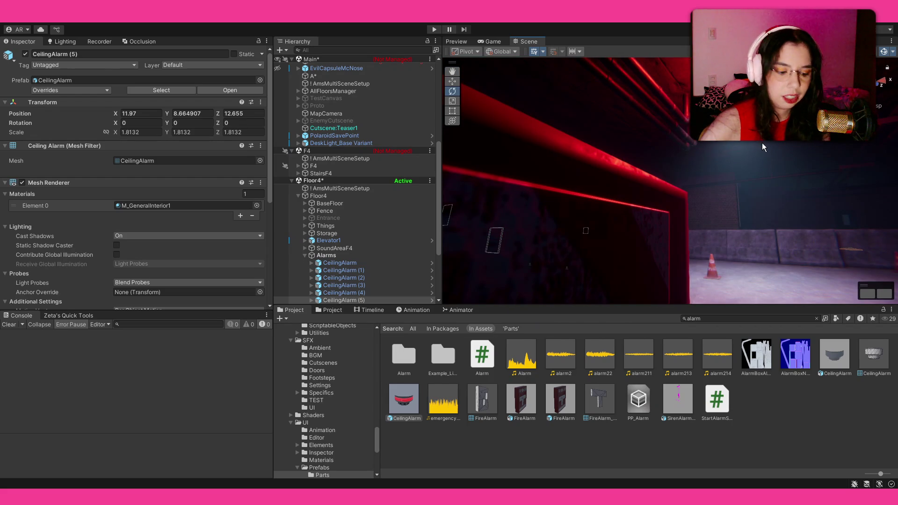
scroll(695, 151, down, 5)
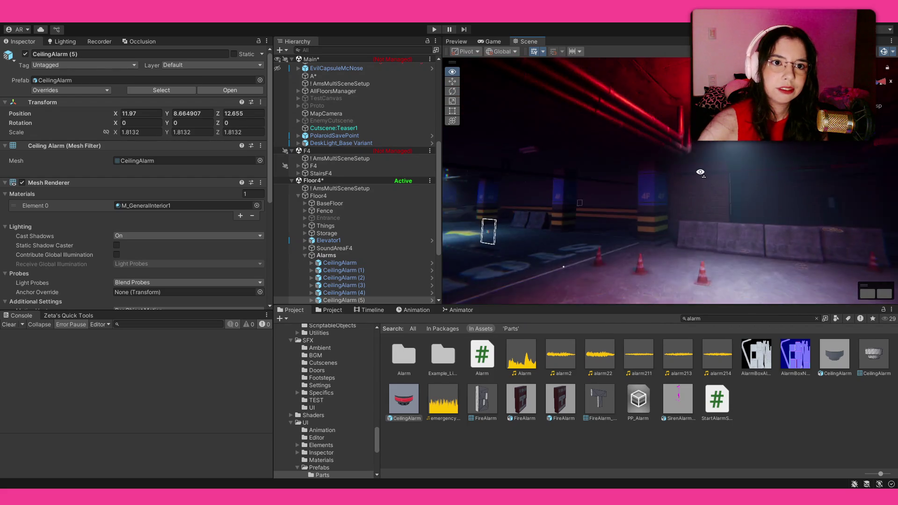
key(ctrl+d)
mouse_move(649, 136)
mouse_down()
mouse_move(626, 178)
mouse_move(565, 149)
mouse_move(678, 90)
mouse_move(530, 167)
mouse_move(540, 180)
mouse_move(520, 217)
mouse_move(626, 184)
mouse_move(737, 167)
mouse_move(577, 156)
mouse_move(649, 125)
mouse_move(678, 133)
mouse_move(636, 161)
mouse_move(473, 211)
mouse_move(687, 159)
mouse_up()
Duplicate the alarm into CeilingAlarm (7) and slide it left along X across the ceiling.
key(ctrl+d)
mouse_move(741, 152)
alt+mouse_down()
mouse_move(566, 210)
mouse_move(674, 129)
mouse_move(608, 135)
alt+mouse_up()
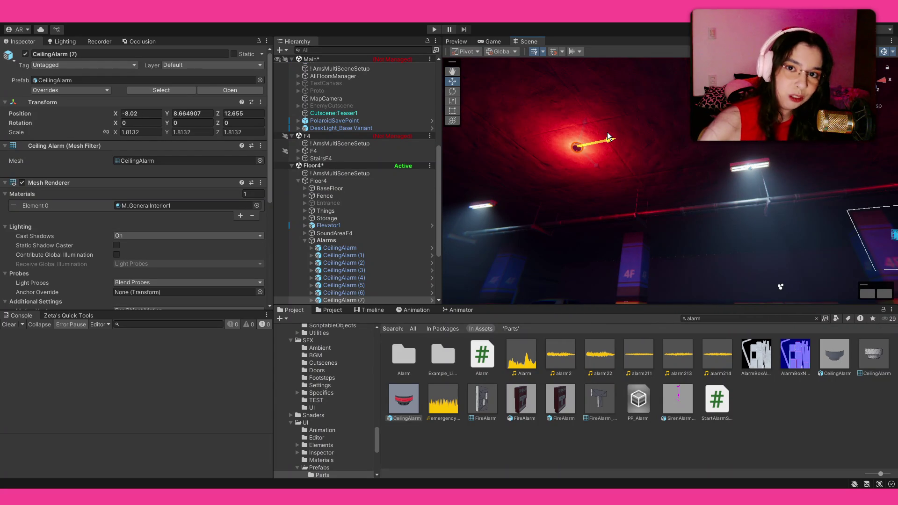
drag(607, 131, 590, 136)
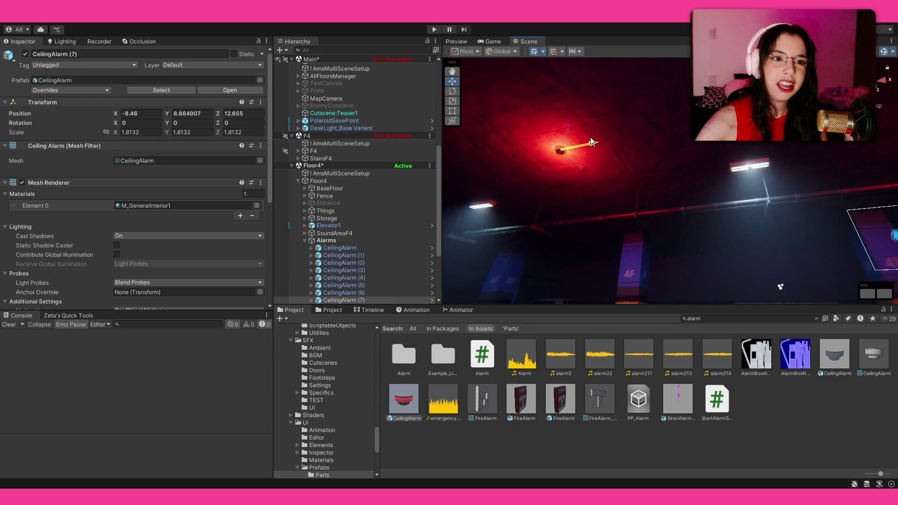
mouse_move(590, 137)
mouse_down()
mouse_move(552, 166)
mouse_move(392, 209)
mouse_up()
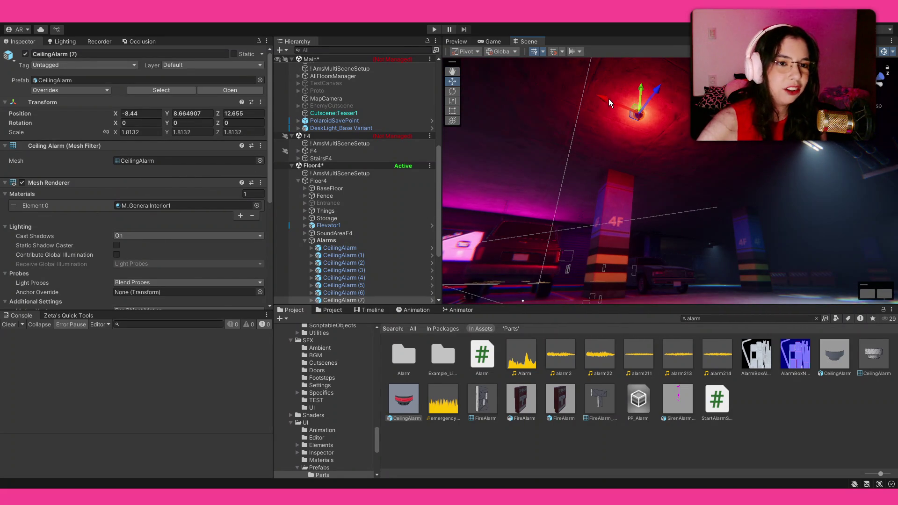
drag(638, 111, 686, 137)
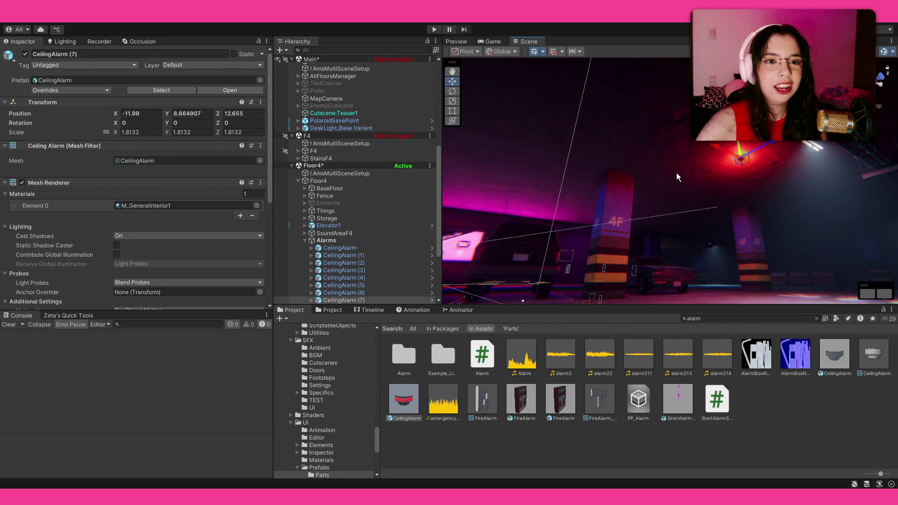
From CeilingAlarm (6), add copies (8) at X -20.36, Z 7.3 and (9) at X -23.12, Z -4.01.
click(575, 164)
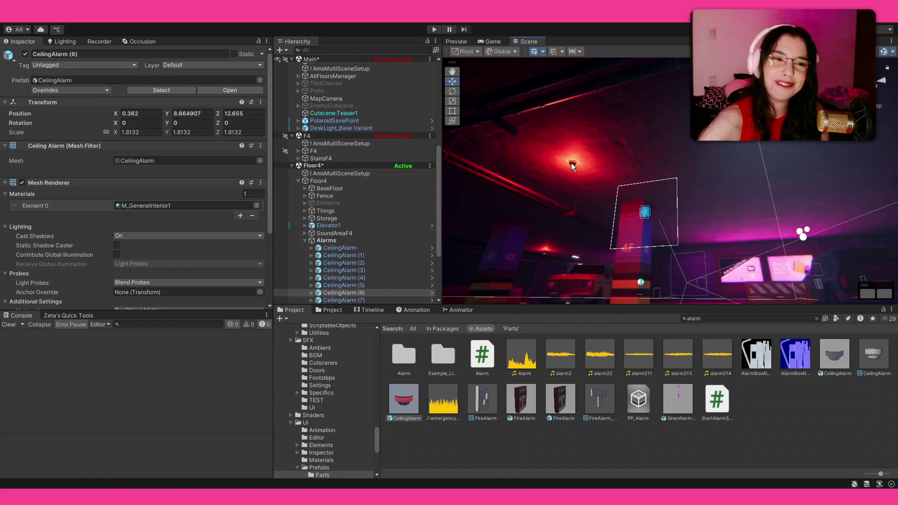
drag(587, 175, 751, 165)
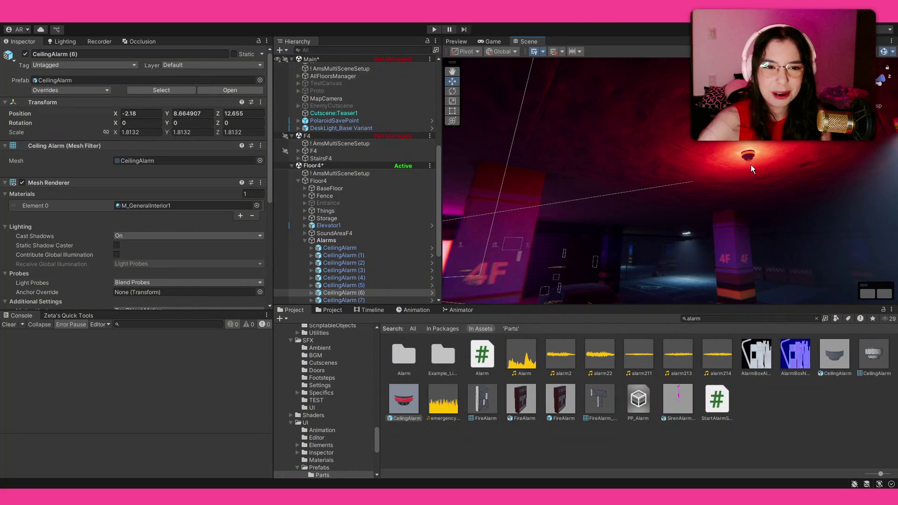
mouse_move(628, 173)
mouse_down()
mouse_move(337, 191)
mouse_move(566, 186)
mouse_move(521, 150)
mouse_up()
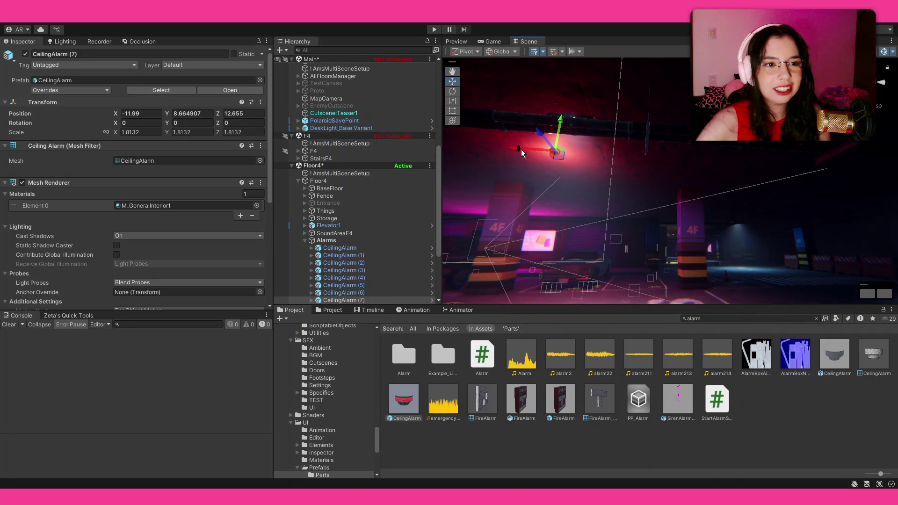
key(ctrl+d)
mouse_move(715, 160)
mouse_down()
mouse_move(459, 196)
mouse_move(656, 203)
mouse_move(546, 237)
mouse_move(532, 147)
mouse_move(616, 153)
mouse_move(492, 175)
mouse_move(521, 119)
mouse_up()
key(ctrl+d)
mouse_move(602, 117)
mouse_down()
mouse_move(731, 219)
mouse_move(709, 196)
mouse_up()
Fly toward the fence and add CeilingAlarm (10) at X -23.12, Z -14.37.
key(w)
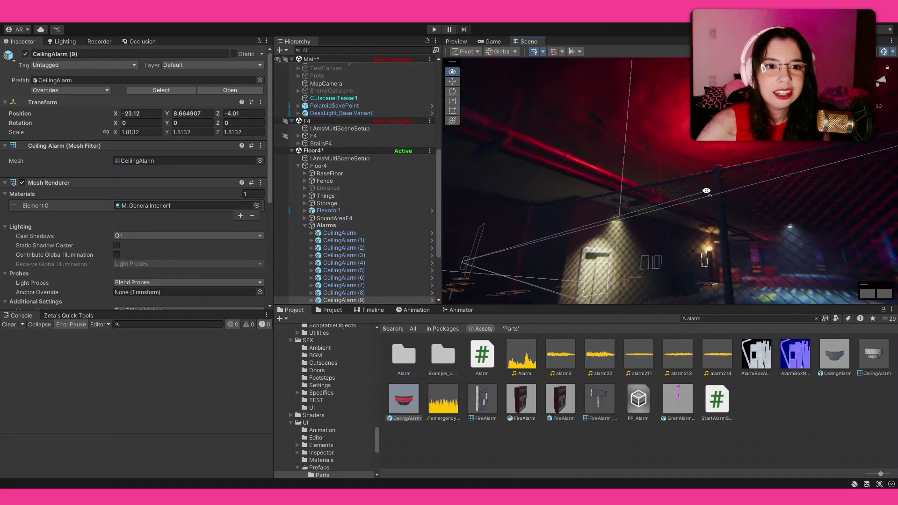
key(w)
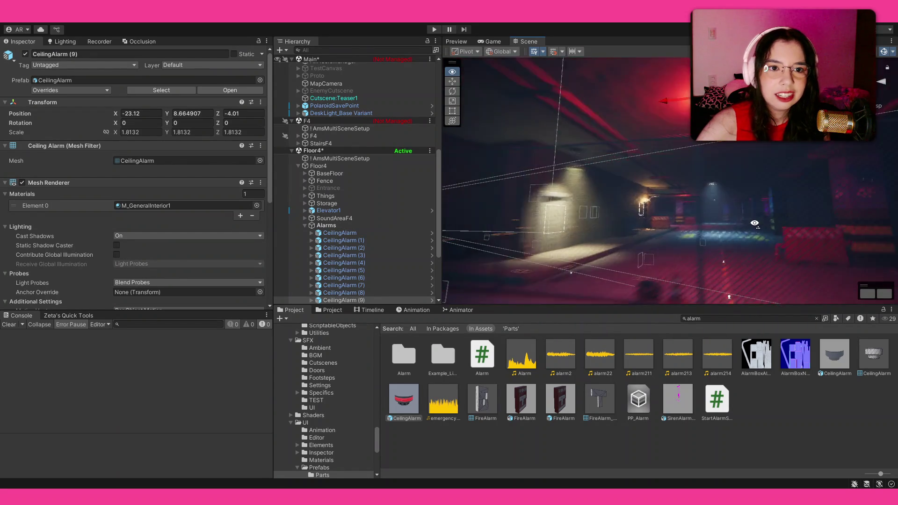
key(w)
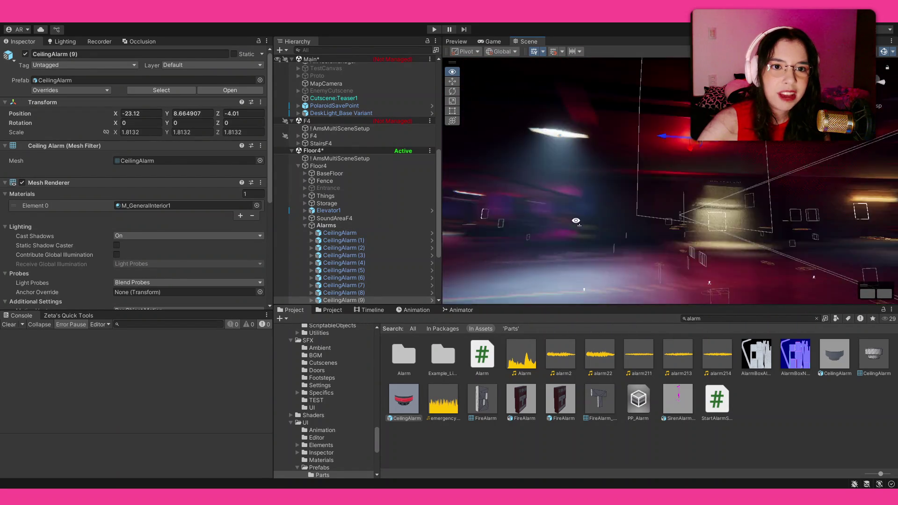
key(ctrl+d)
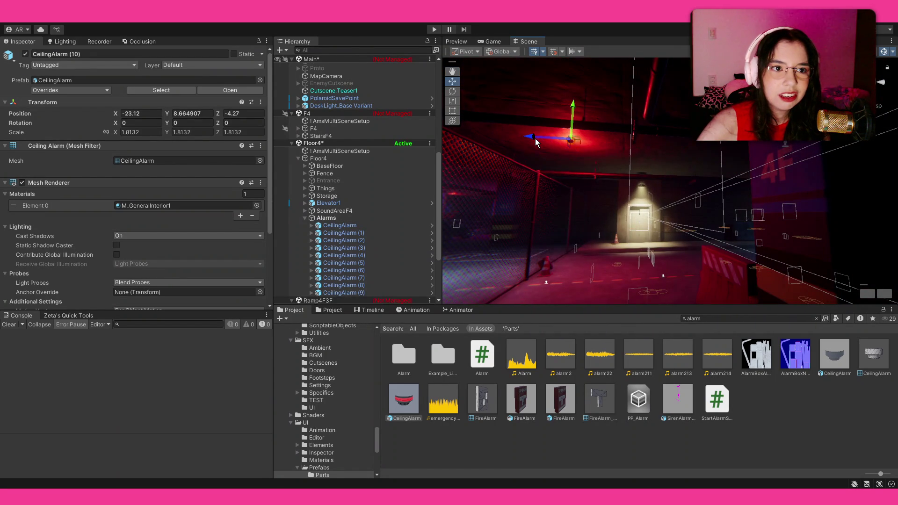
drag(538, 138, 744, 184)
key(w)
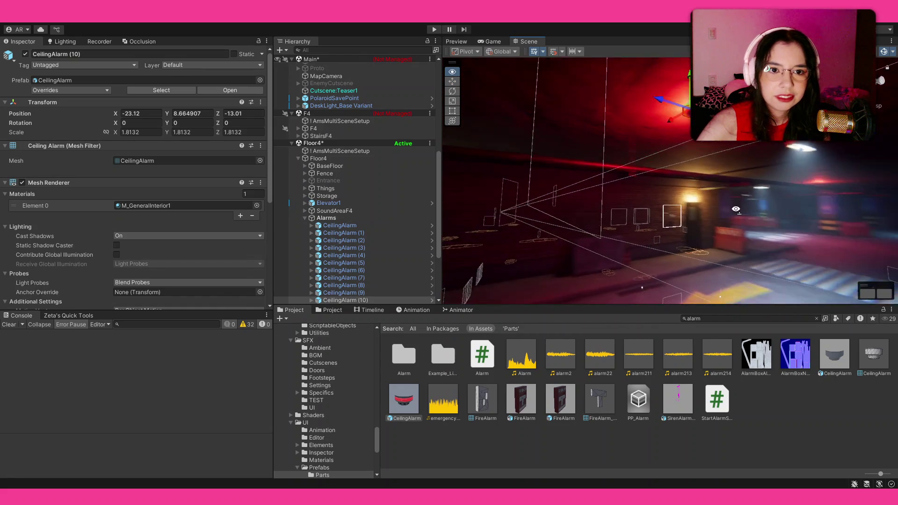
drag(570, 126, 563, 120)
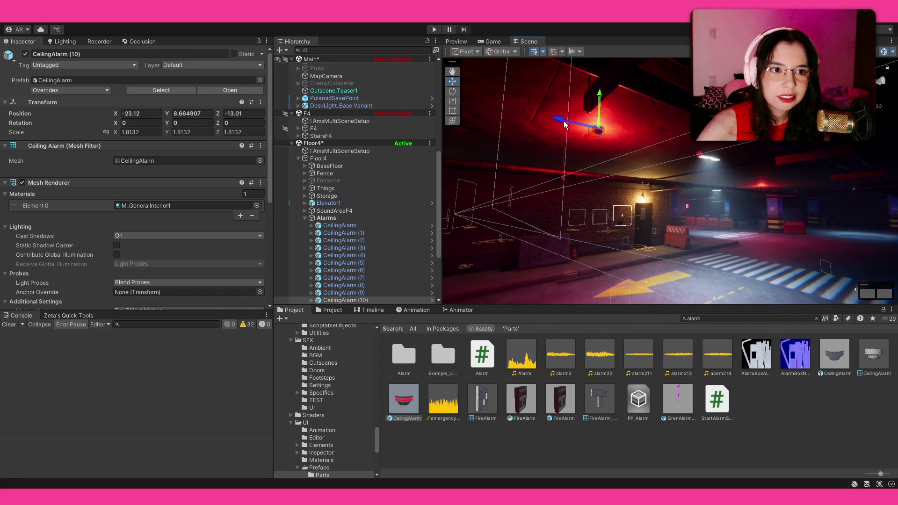
Fly through the garage level to review the alarm row, then save the scene.
key(w)
key(w)
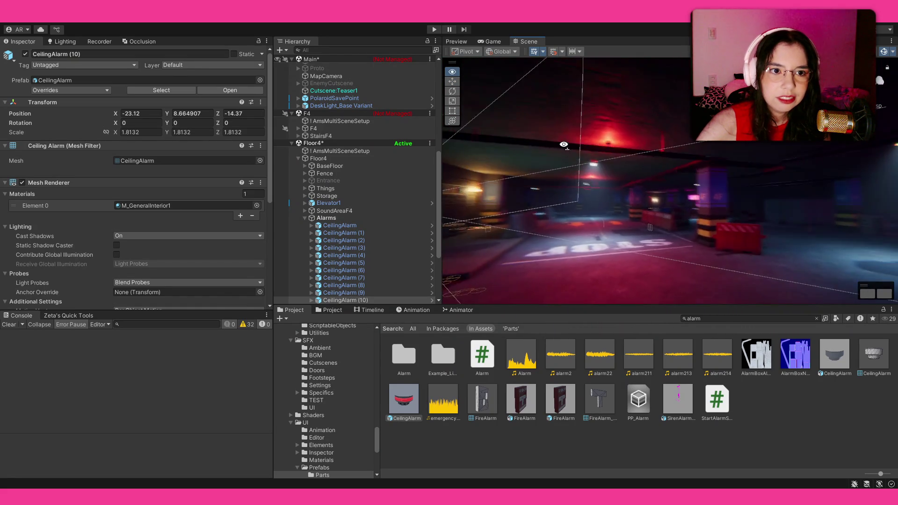
key(w)
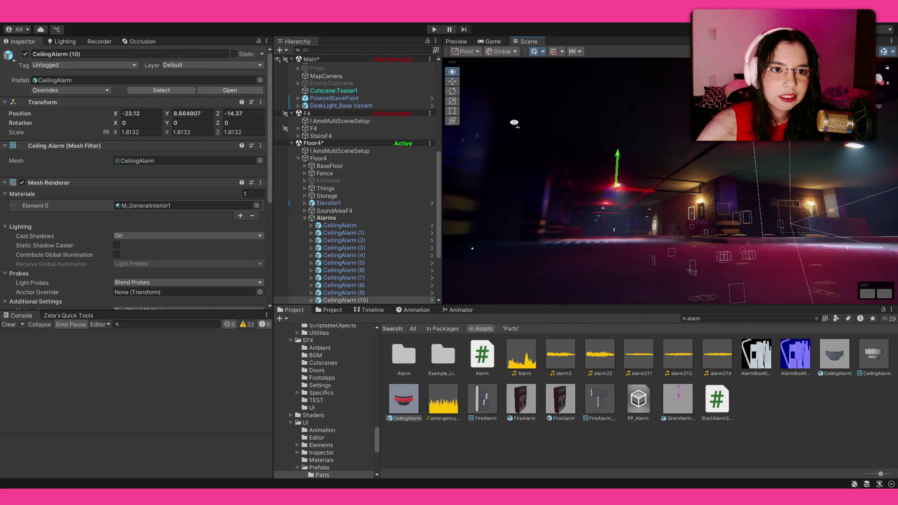
key(w)
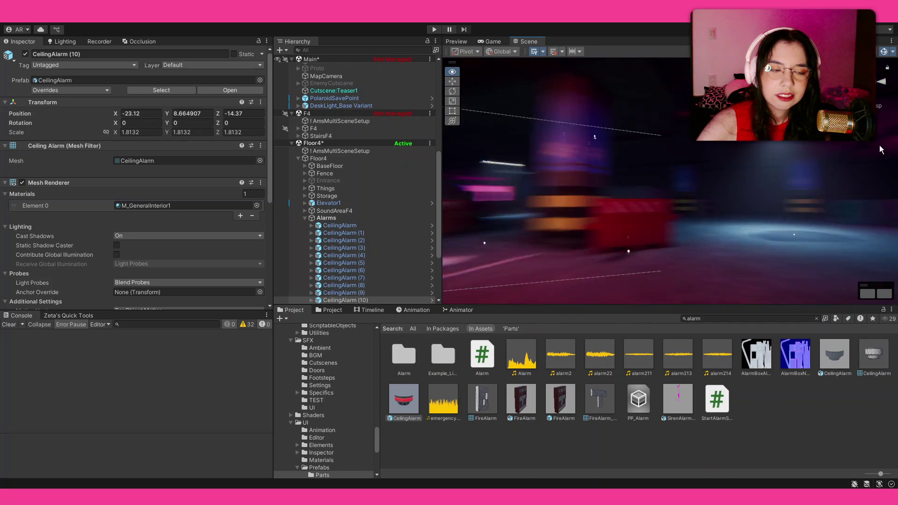
key(s)
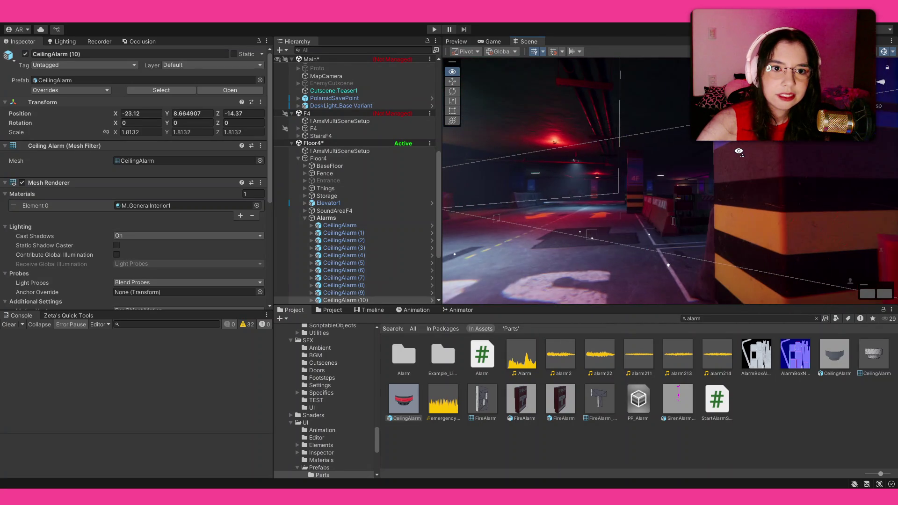
key(w)
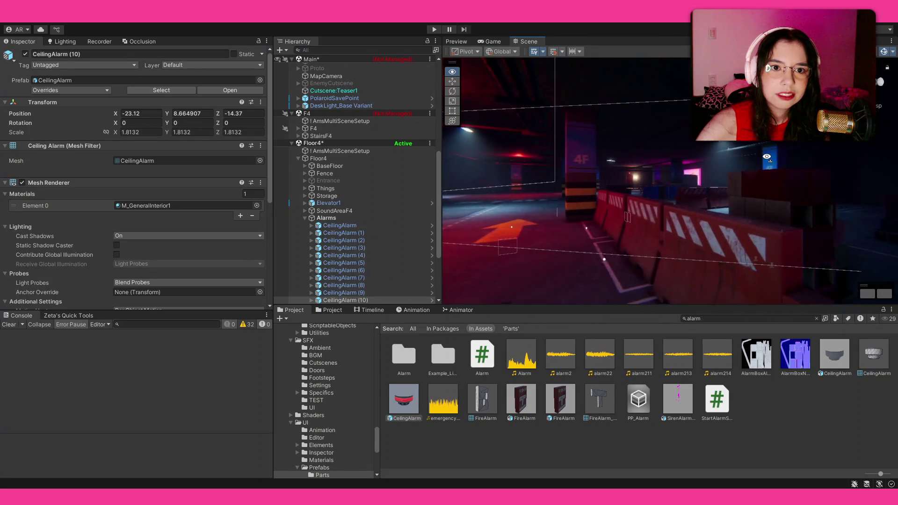
key(w)
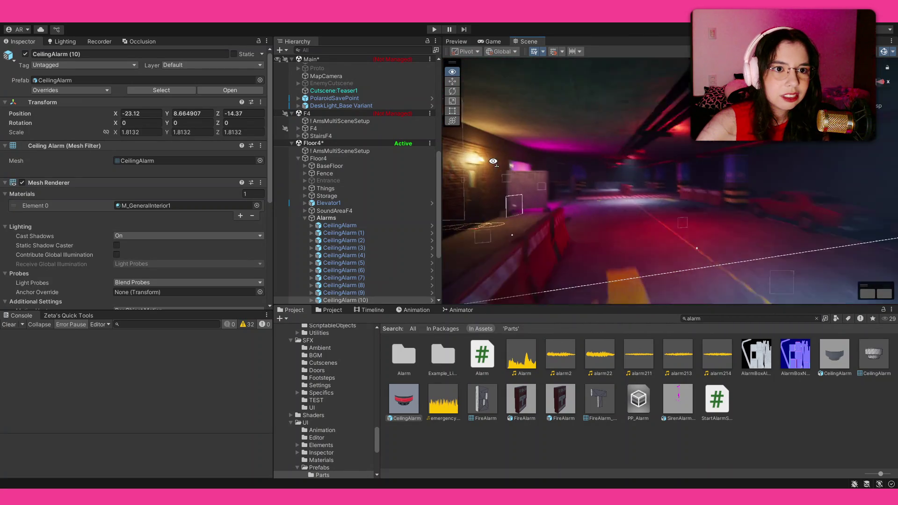
key(f)
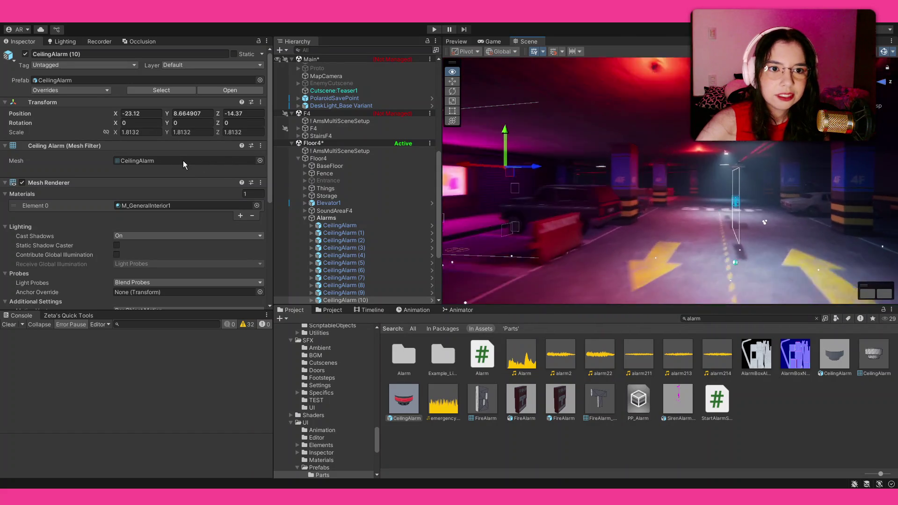
key(w)
key(w)
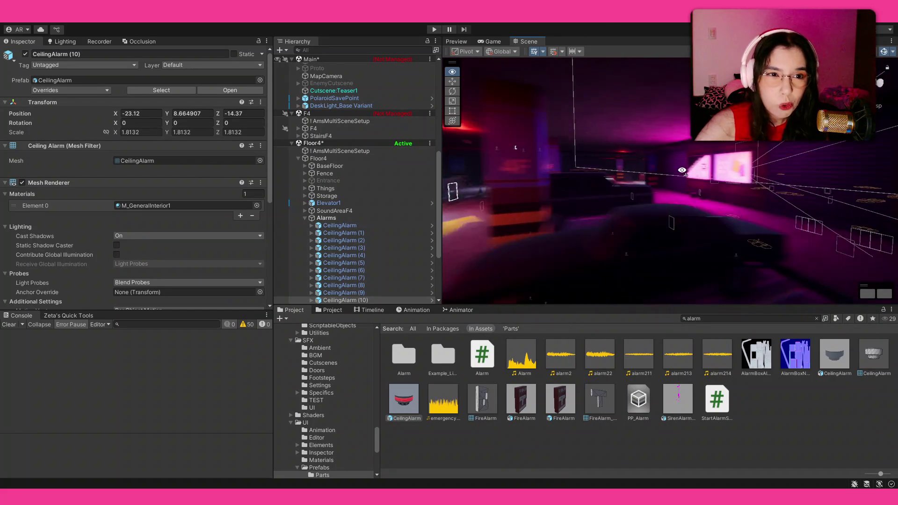
key(w)
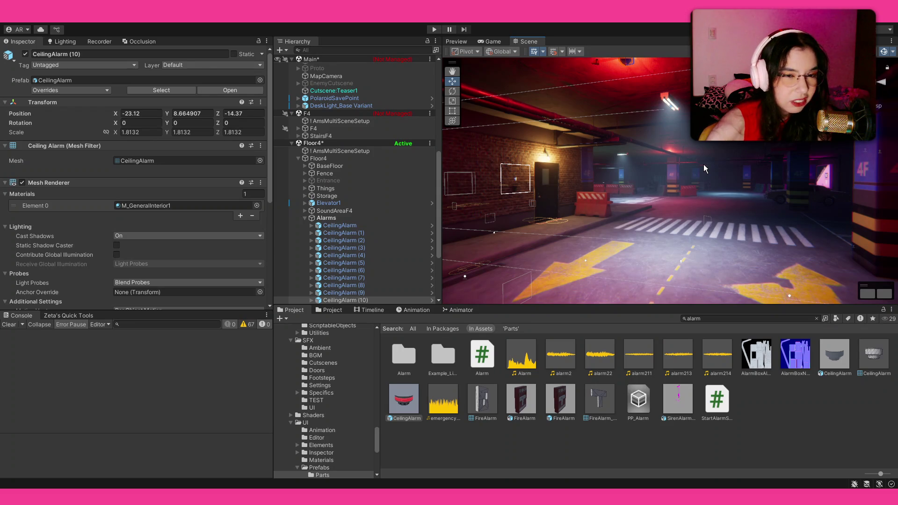
key(ctrl+s)
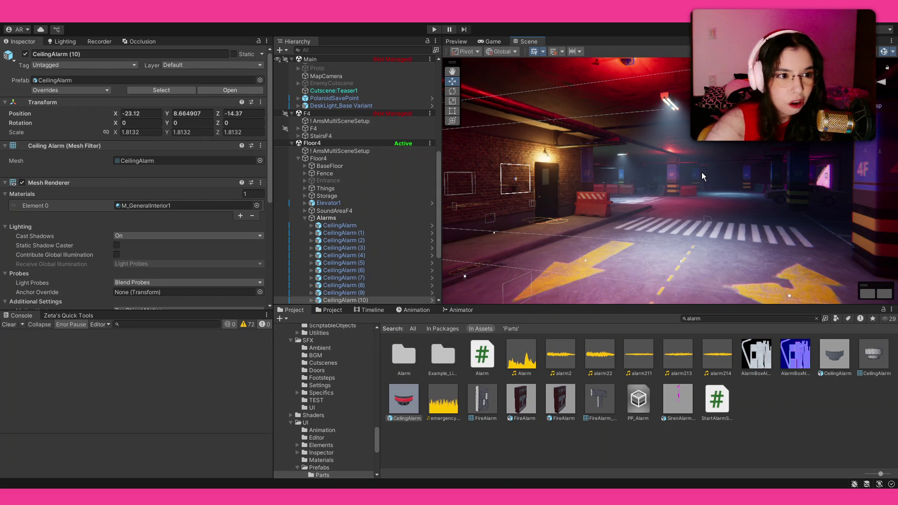
Select the Floor4x4 floor tile in the Scene view.
mouse_move(661, 198)
mouse_down()
mouse_move(541, 177)
mouse_move(548, 167)
mouse_up()
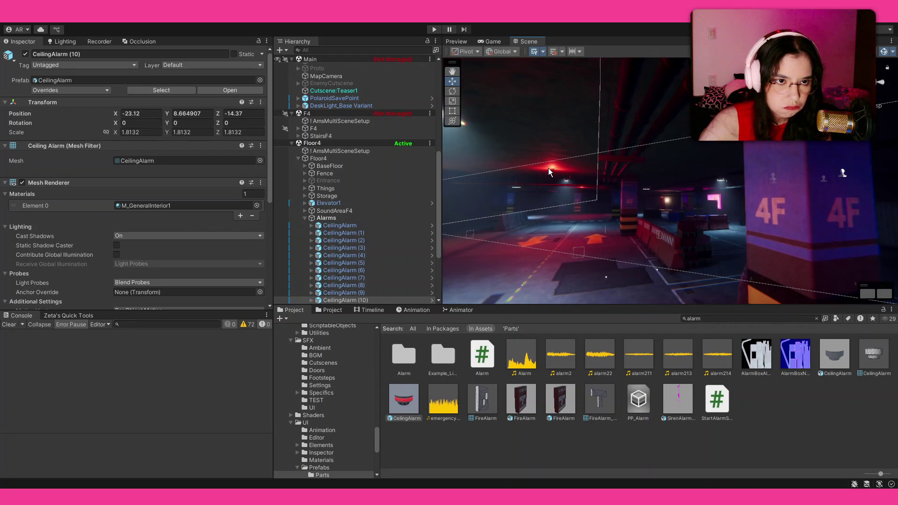
click(553, 171)
scroll(554, 173, up, 5)
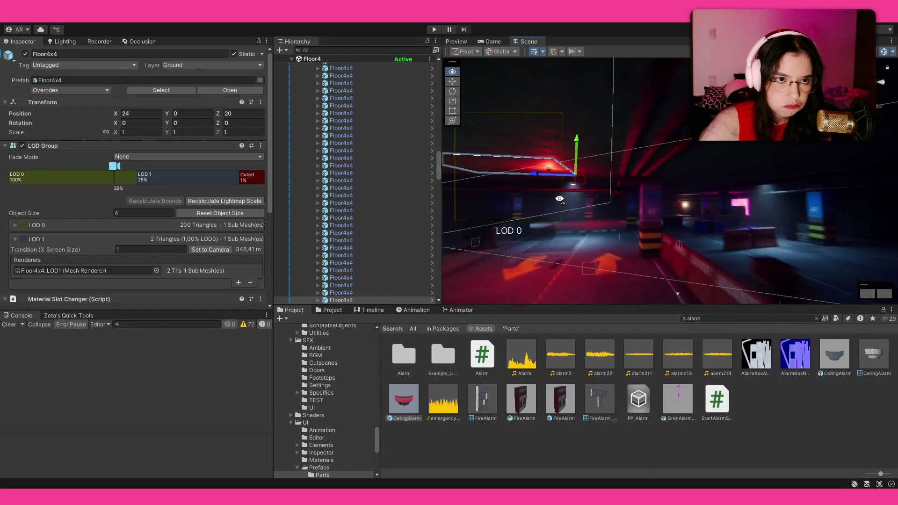
Reposition CeilingAlarm (11) along Z to -35.96 and along X to -11.92.
click(556, 160)
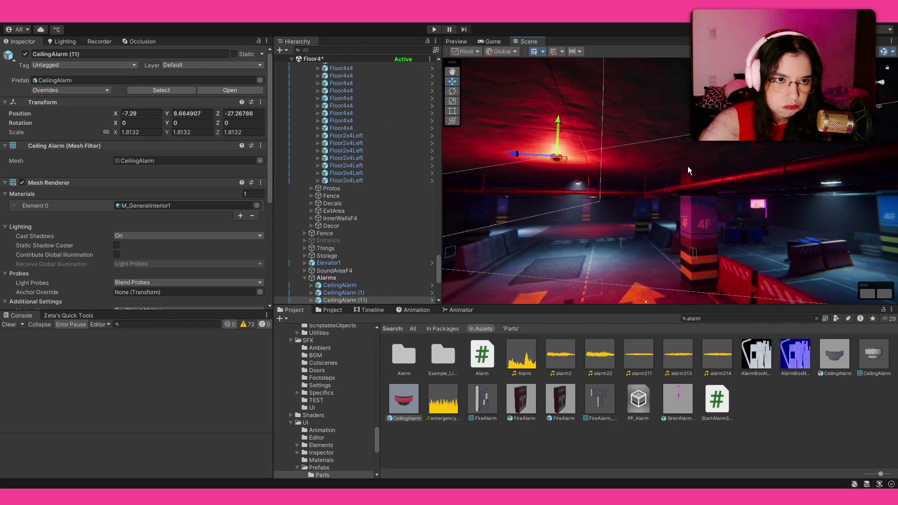
click(734, 187)
drag(514, 156, 803, 205)
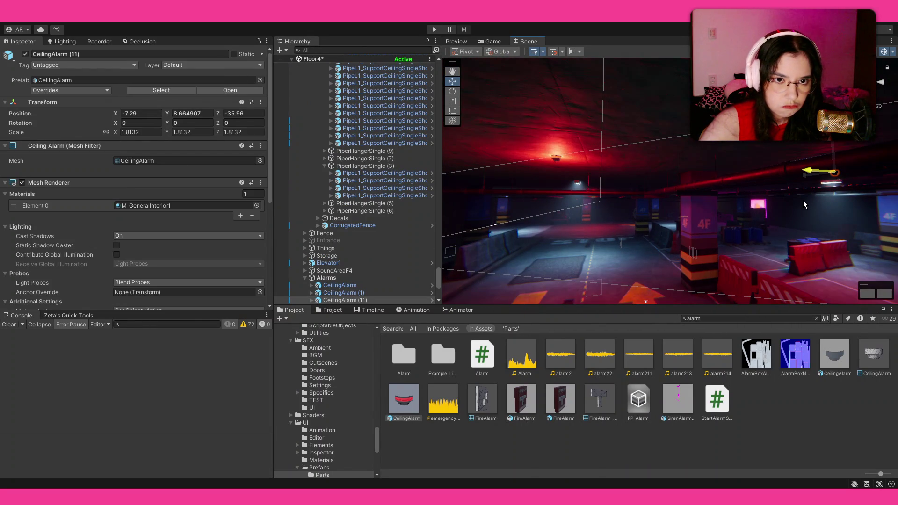
drag(685, 214, 862, 207)
drag(606, 130, 733, 145)
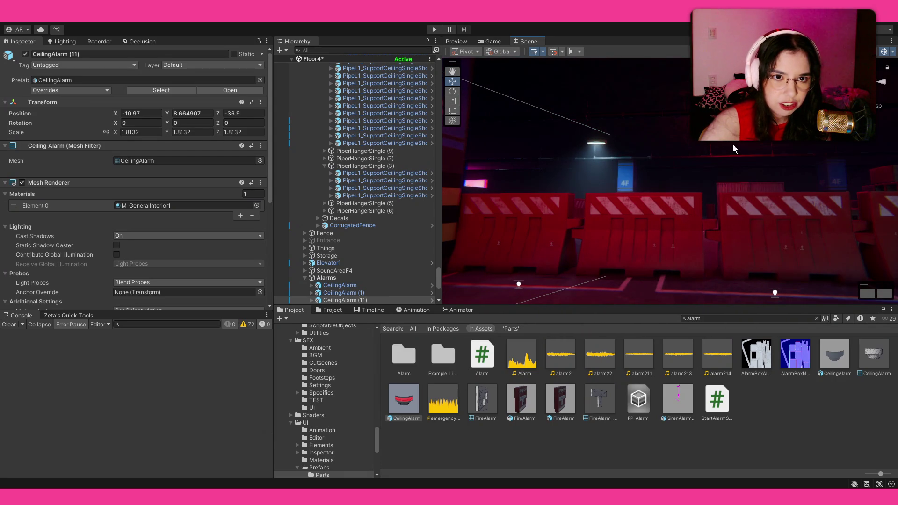
Nudge CeilingAlarm (4) along Z to 0.26.
key(f)
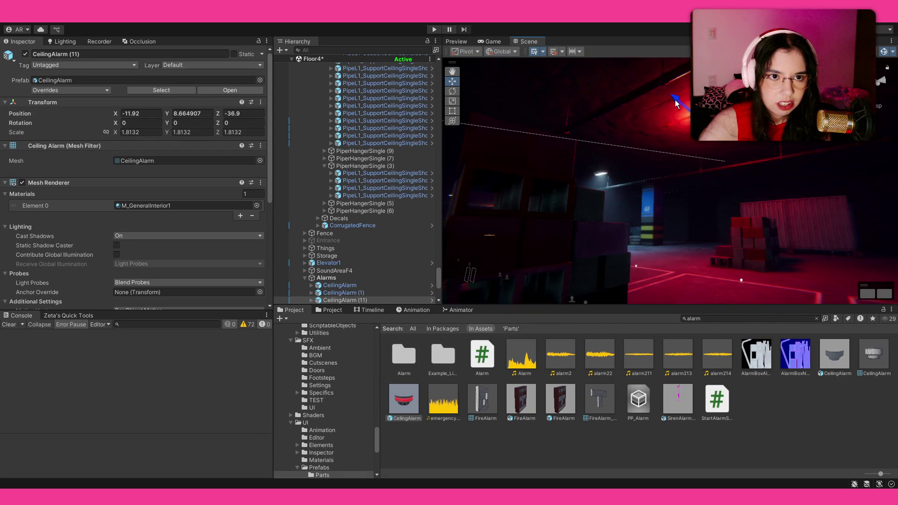
drag(666, 119, 730, 117)
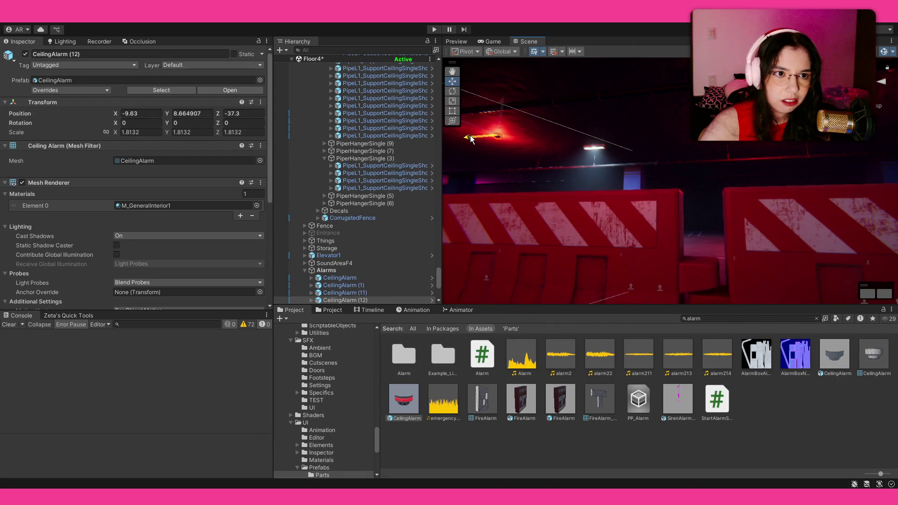
drag(591, 166, 704, 165)
mouse_move(645, 162)
mouse_down()
mouse_move(197, 185)
mouse_move(186, 158)
mouse_move(186, 169)
mouse_move(122, 187)
mouse_move(92, 178)
mouse_move(640, 148)
mouse_move(772, 155)
mouse_up()
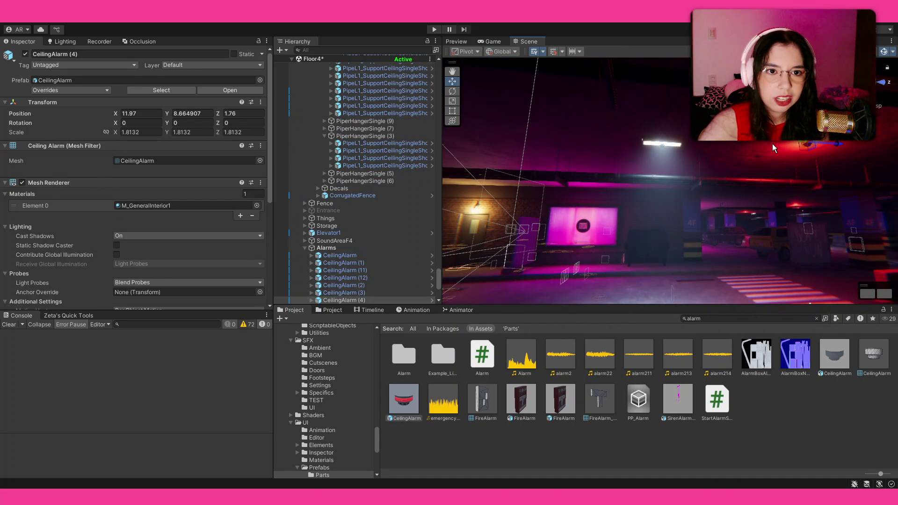
drag(777, 143, 709, 161)
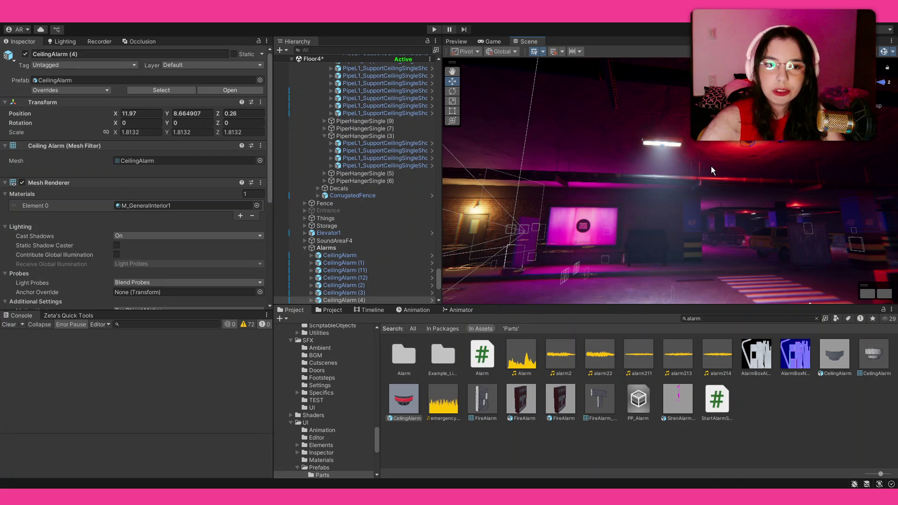
mouse_move(690, 179)
mouse_down()
mouse_move(756, 193)
mouse_move(644, 190)
mouse_move(582, 175)
mouse_move(661, 172)
mouse_up()
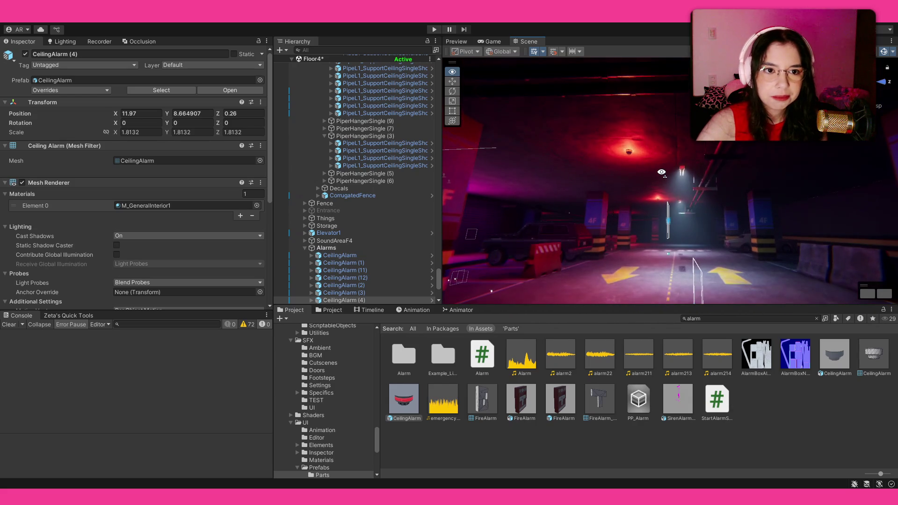
Duplicate CeilingAlarm (6) into CeilingAlarm (13) and place it at X -23.12, Z 18.77.
click(627, 153)
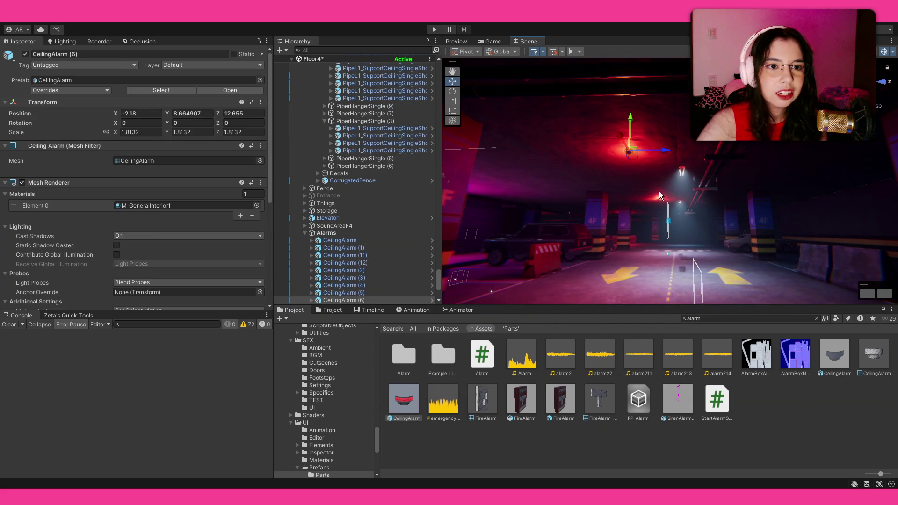
mouse_move(719, 180)
mouse_down()
mouse_move(46, 227)
mouse_move(687, 186)
mouse_move(628, 170)
mouse_up()
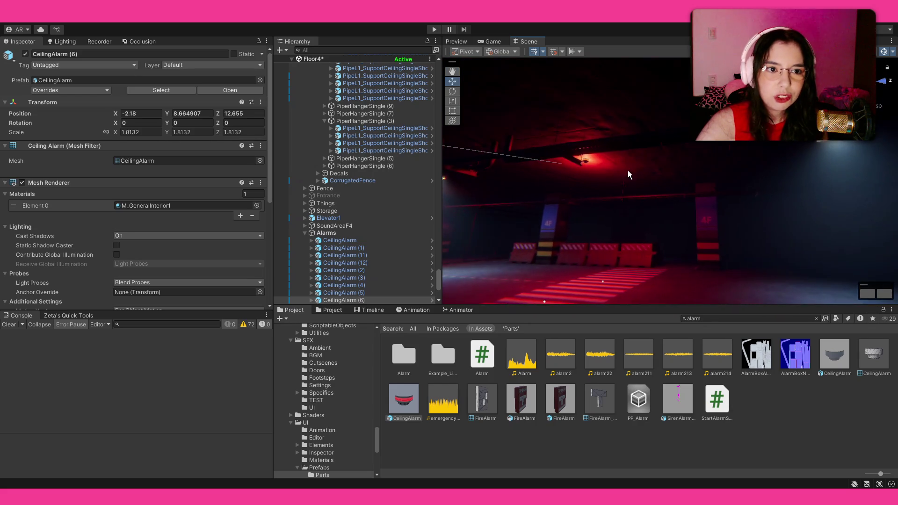
key(ctrl+d)
mouse_move(543, 179)
mouse_down()
mouse_move(540, 147)
mouse_move(801, 181)
mouse_move(747, 198)
mouse_move(686, 163)
mouse_move(702, 167)
mouse_move(423, 226)
mouse_move(744, 167)
mouse_up()
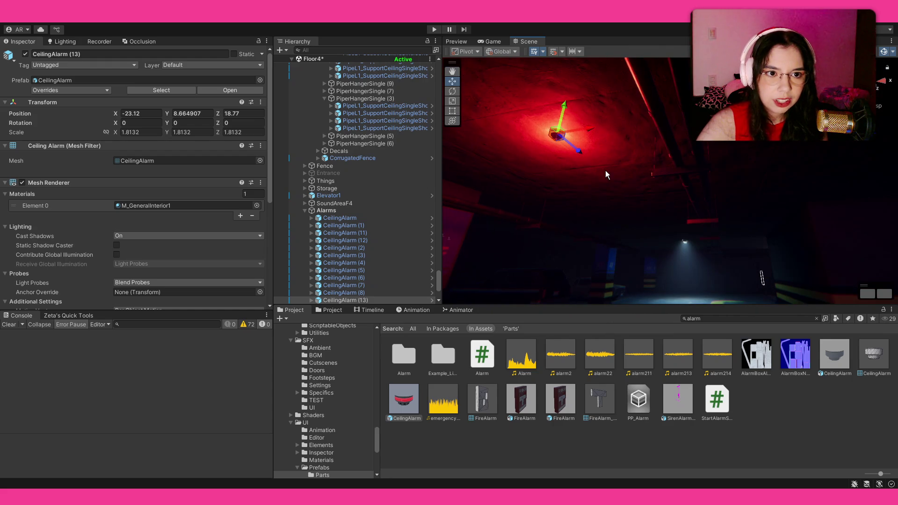
mouse_move(577, 151)
mouse_down()
mouse_move(619, 195)
mouse_move(650, 200)
mouse_up()
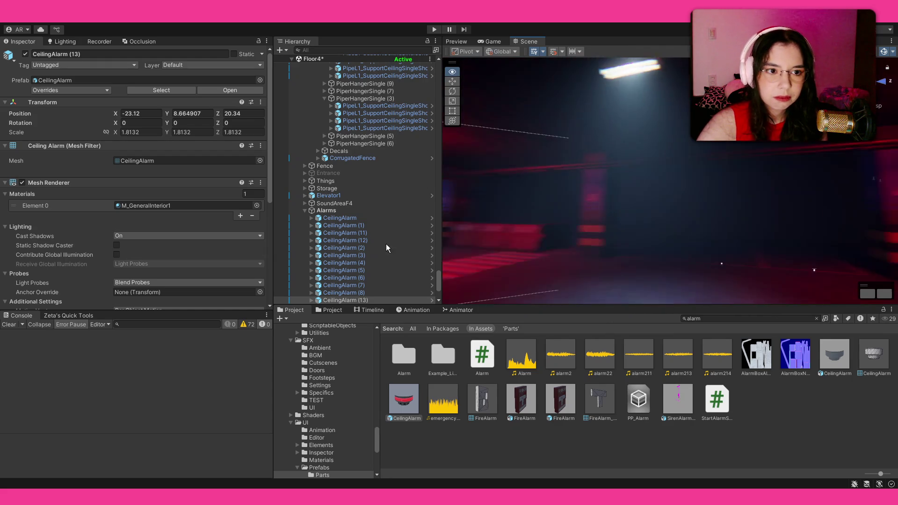
mouse_move(576, 174)
mouse_down()
mouse_move(147, 188)
mouse_move(209, 185)
mouse_up()
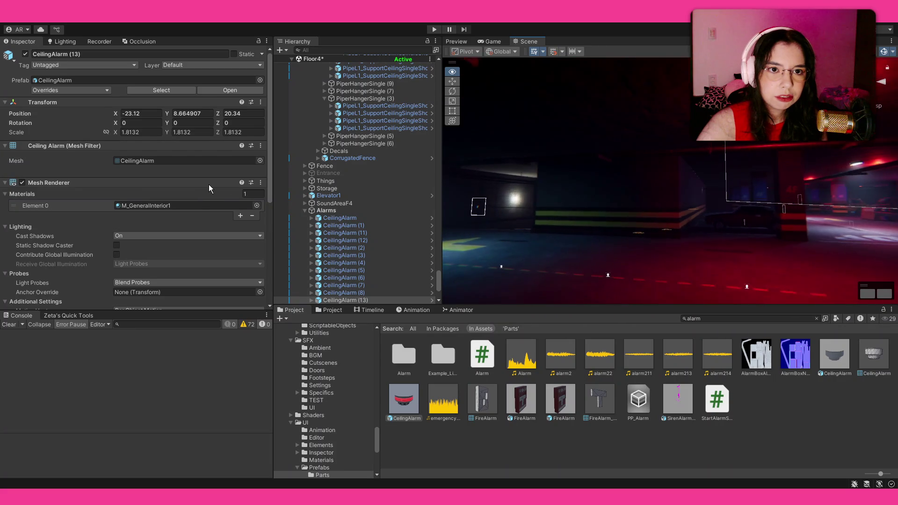
mouse_move(736, 159)
mouse_down()
mouse_move(721, 168)
mouse_move(514, 127)
mouse_move(472, 133)
mouse_move(842, 173)
mouse_move(43, 181)
mouse_move(141, 187)
mouse_up()
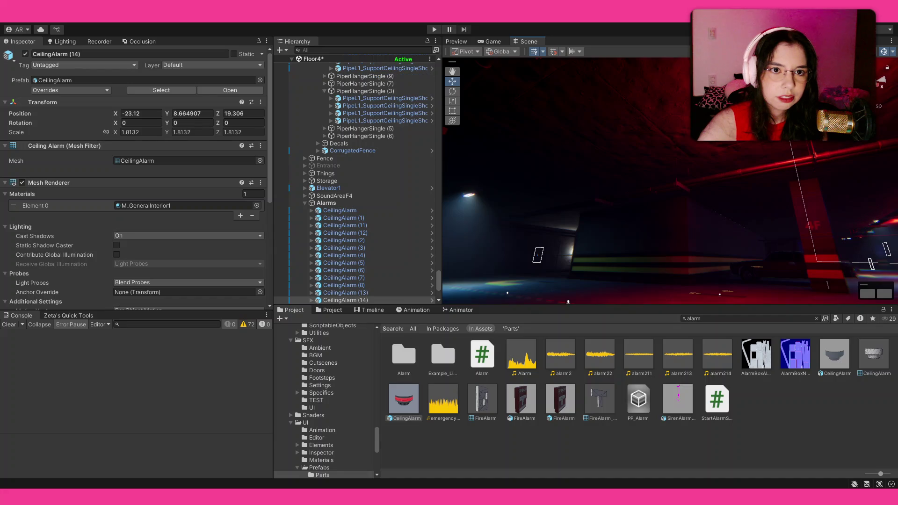
mouse_move(458, 196)
mouse_down()
mouse_move(500, 187)
mouse_move(547, 219)
mouse_move(655, 247)
mouse_move(670, 191)
mouse_move(644, 181)
mouse_move(793, 173)
mouse_move(707, 206)
mouse_up()
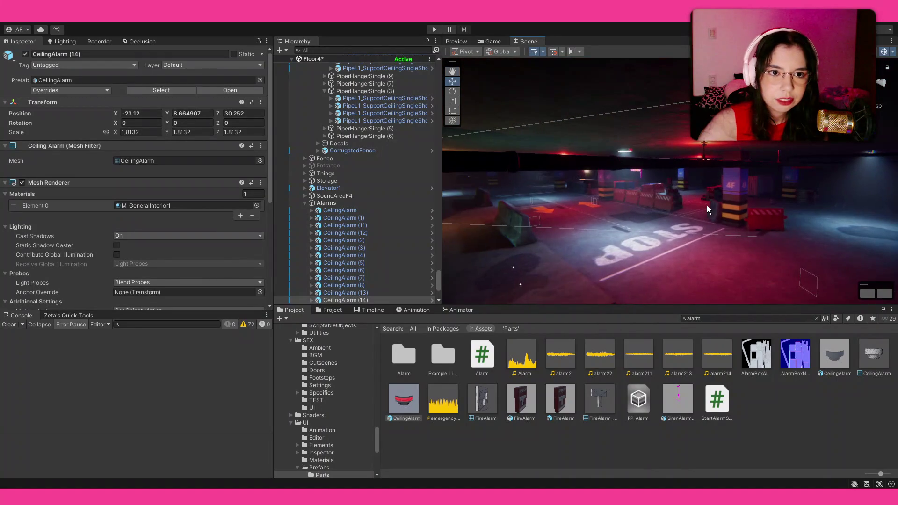
key(ctrl+d)
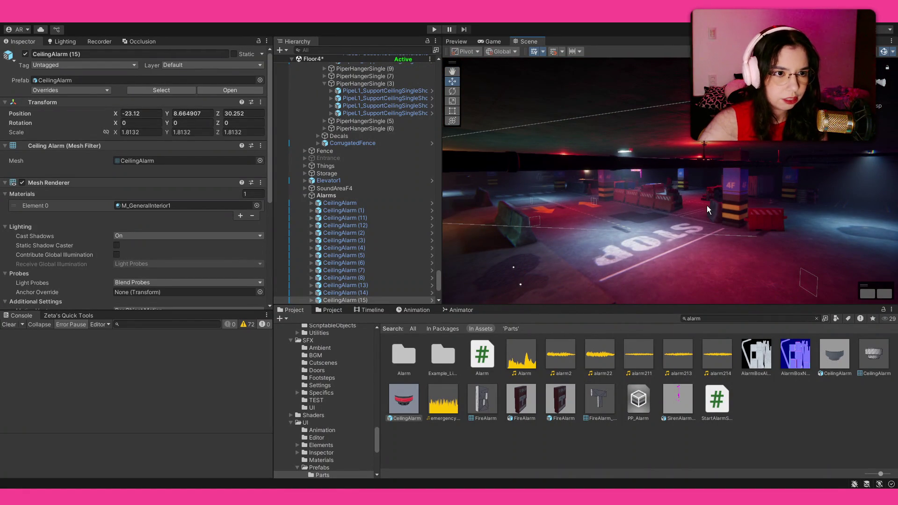
drag(591, 234, 615, 248)
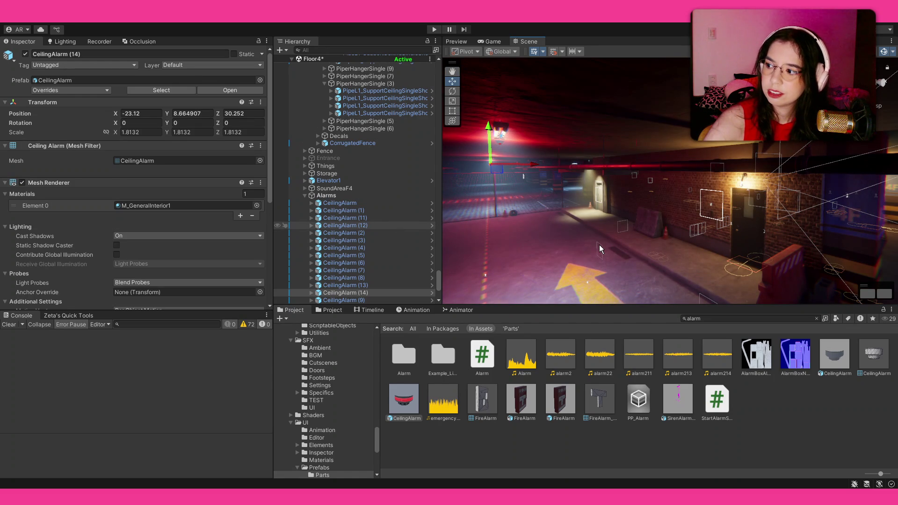
drag(599, 245, 600, 244)
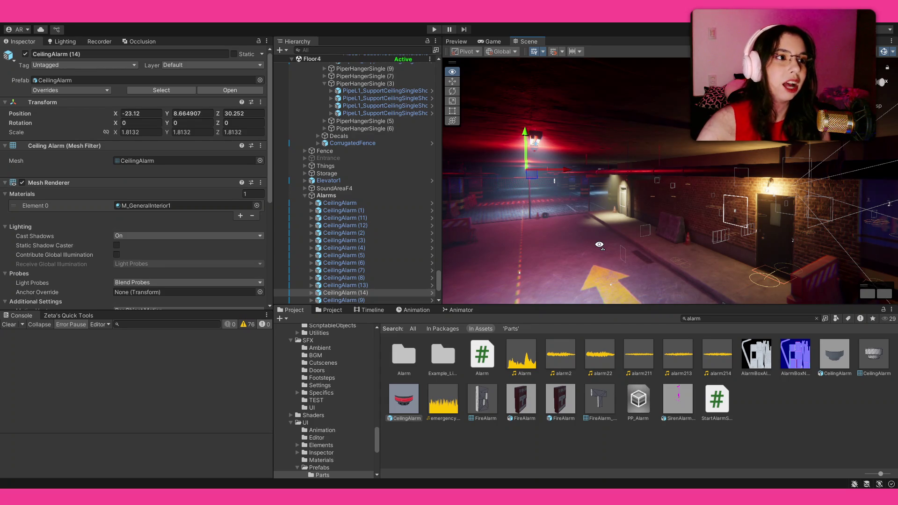
mouse_move(599, 244)
mouse_down()
mouse_move(593, 232)
mouse_move(724, 256)
mouse_move(729, 237)
mouse_move(863, 241)
mouse_move(82, 243)
mouse_move(149, 249)
mouse_move(147, 234)
mouse_move(241, 236)
mouse_move(28, 252)
mouse_move(865, 245)
mouse_move(738, 238)
mouse_move(653, 111)
mouse_move(643, 136)
mouse_move(875, 175)
mouse_move(70, 173)
mouse_move(413, 156)
mouse_move(70, 150)
mouse_move(229, 145)
mouse_move(477, 161)
mouse_move(215, 154)
mouse_move(133, 162)
mouse_move(158, 156)
mouse_move(151, 165)
mouse_move(178, 173)
mouse_move(222, 164)
mouse_move(259, 130)
mouse_move(296, 133)
mouse_move(291, 155)
mouse_up()
Select the Floor4 scene, collapse Lights under F4 and select the F4 root.
scroll(327, 203, up, 10)
scroll(608, 173, up, 2)
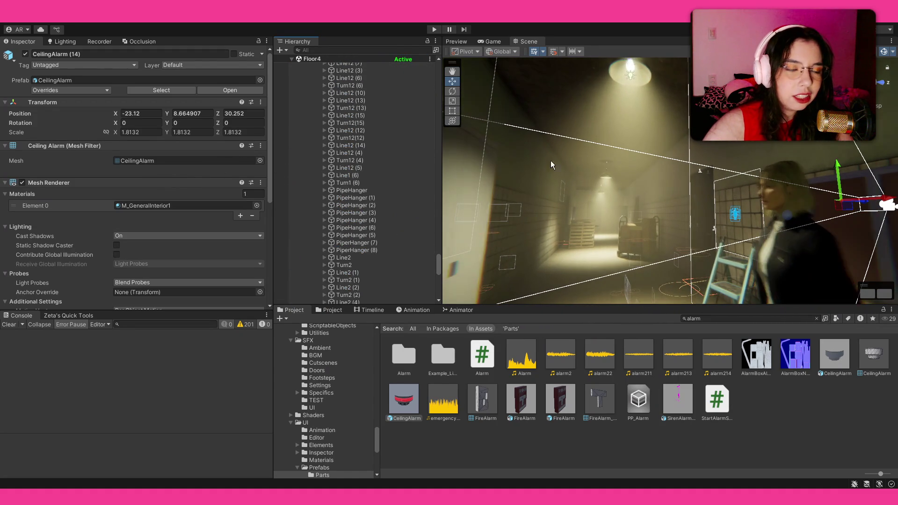
scroll(361, 154, up, 10)
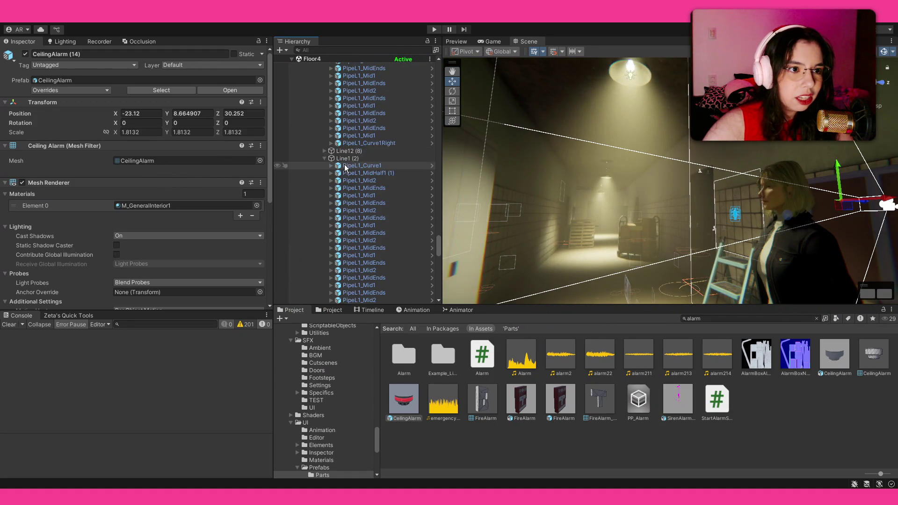
click(331, 60)
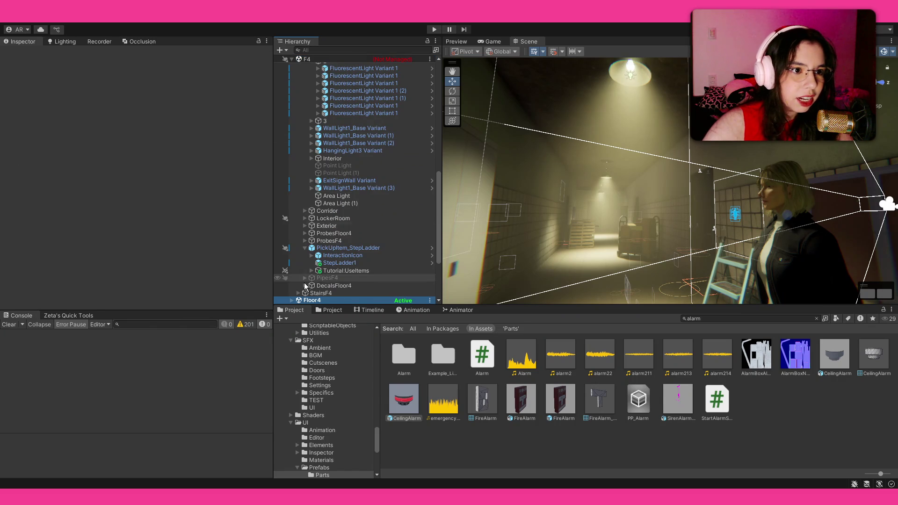
scroll(306, 224, up, 8)
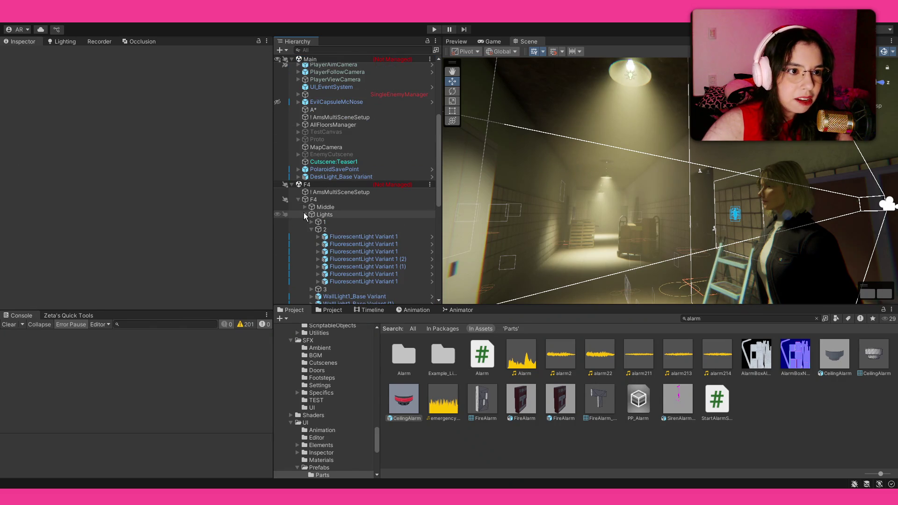
click(304, 213)
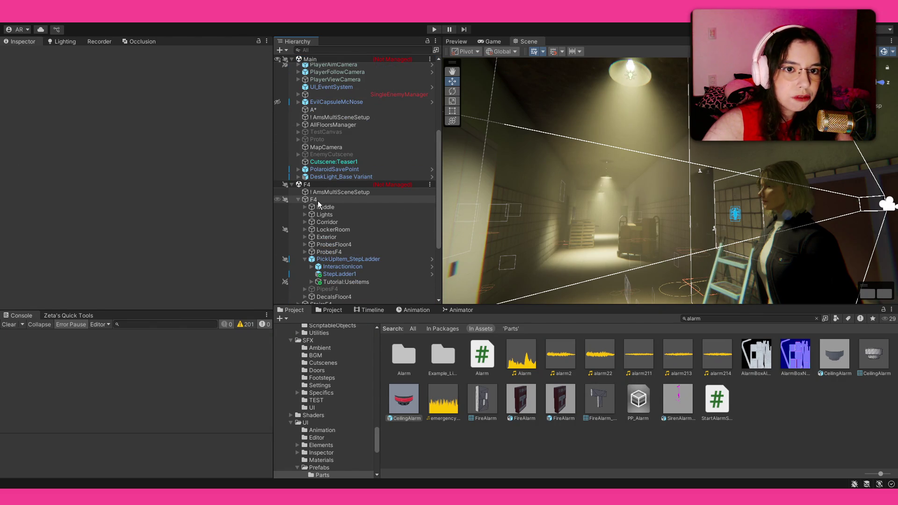
click(319, 200)
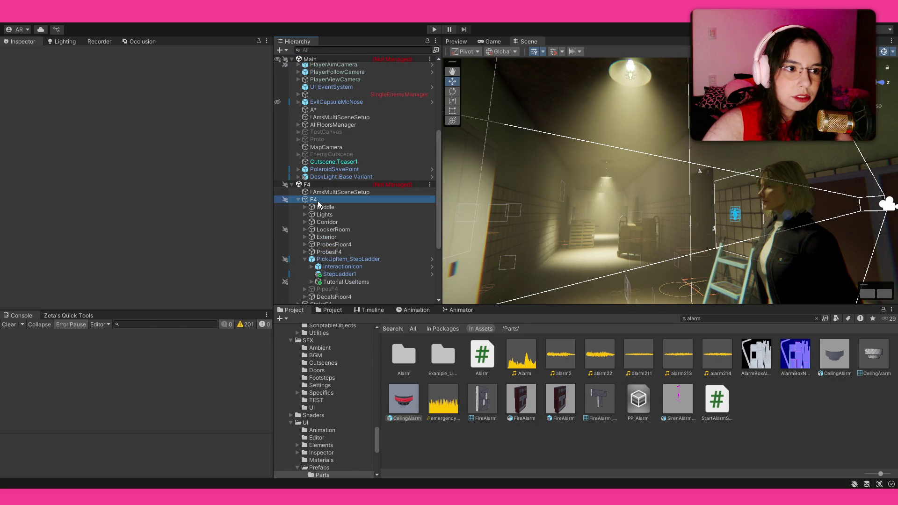
Toggle F4 visibility off and on and add an Alarms group under F4.
click(277, 200)
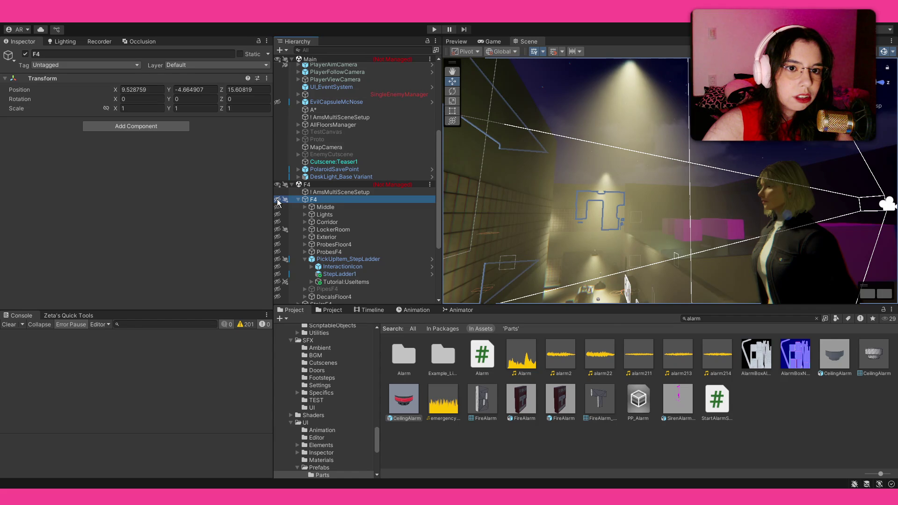
click(277, 200)
key(ctrl+z)
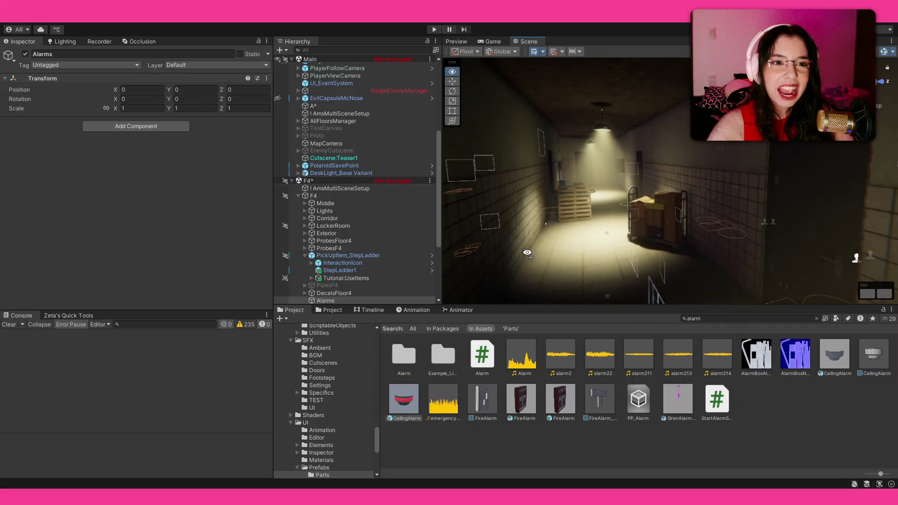
Place CeilingAlarm (15) on the F4 corridor ceiling at X -2.06, Z -10.03.
drag(491, 220, 514, 227)
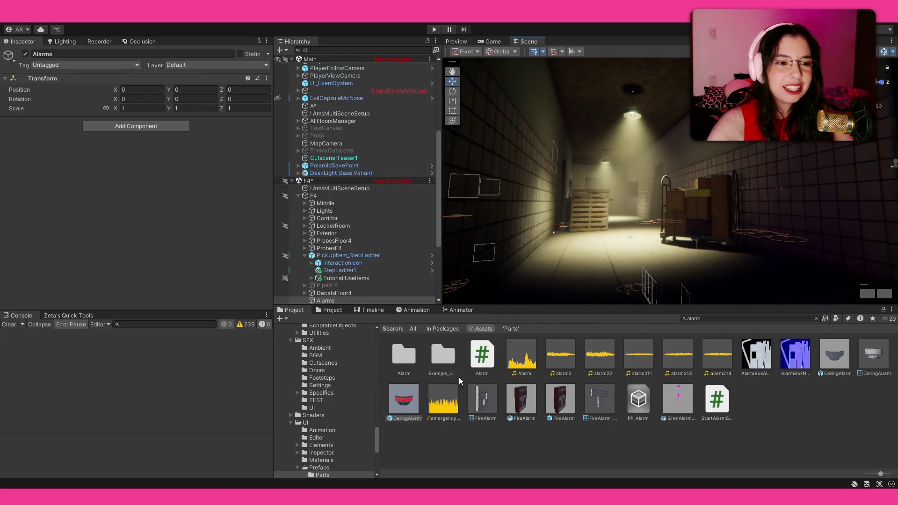
drag(704, 165, 804, 178)
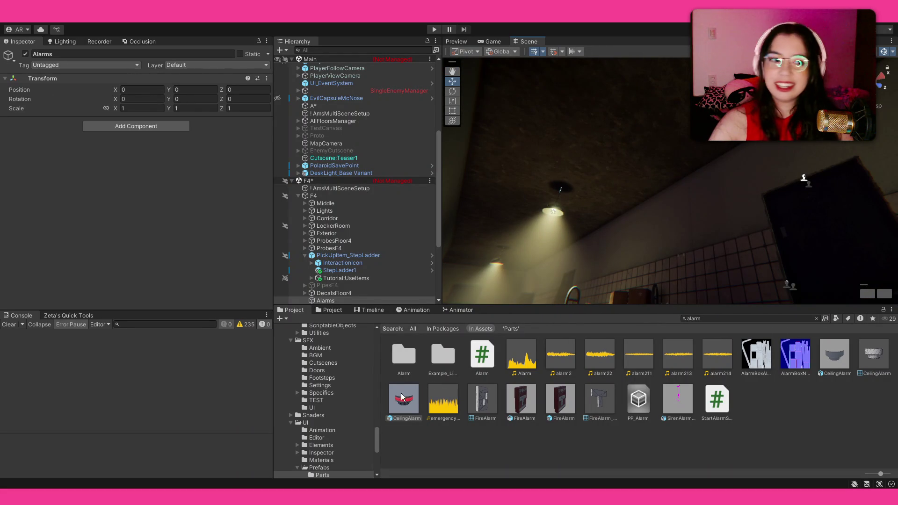
mouse_move(456, 350)
mouse_down()
mouse_move(653, 77)
mouse_move(654, 93)
mouse_up()
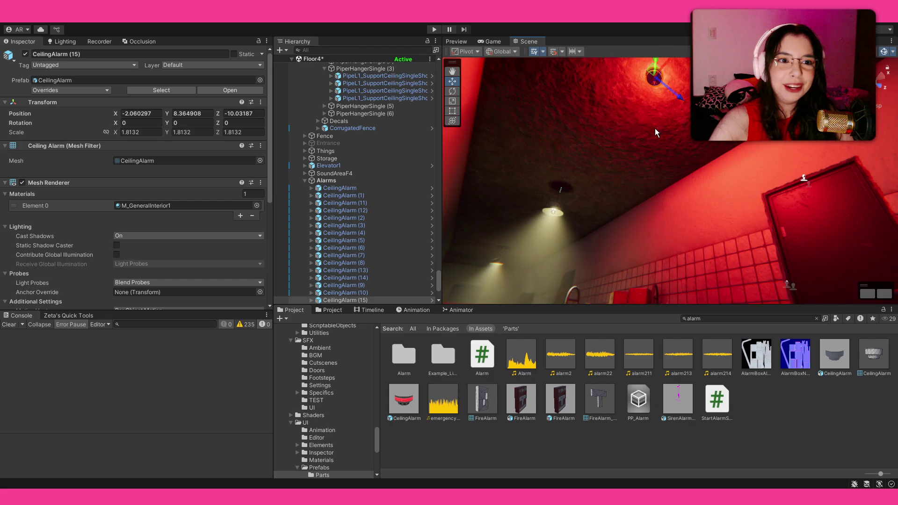
Duplicate the ceiling alarm, slide the copy to X -9.681, and drag in another CeilingAlarm prefab.
mouse_move(720, 170)
mouse_down()
mouse_move(730, 174)
mouse_move(636, 142)
mouse_move(676, 145)
mouse_move(668, 136)
mouse_move(585, 304)
mouse_move(744, 283)
mouse_move(41, 287)
mouse_move(127, 296)
mouse_move(73, 265)
mouse_move(814, 251)
mouse_move(698, 201)
mouse_up()
key(ctrl+d)
mouse_move(688, 162)
mouse_down()
mouse_move(786, 195)
mouse_move(791, 280)
mouse_move(55, 251)
mouse_move(39, 268)
mouse_move(885, 279)
mouse_move(467, 262)
mouse_move(535, 240)
mouse_move(559, 172)
mouse_up()
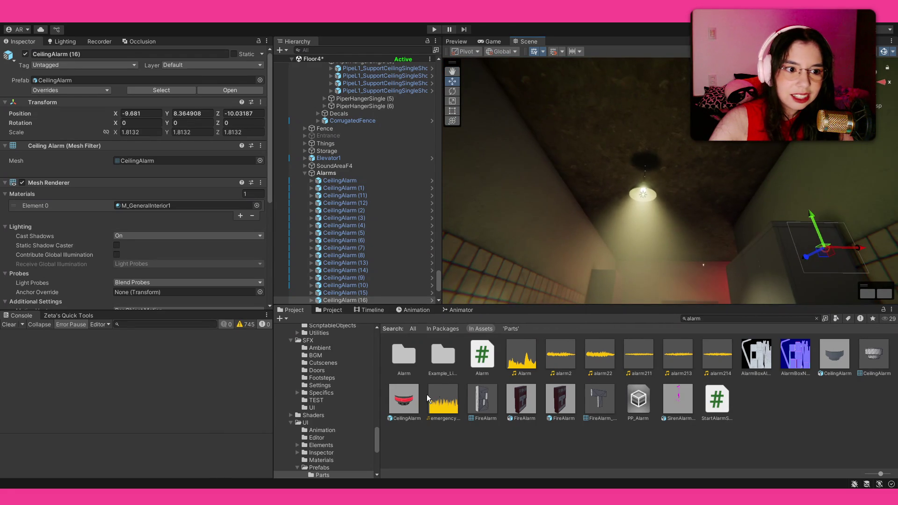
drag(406, 397, 640, 171)
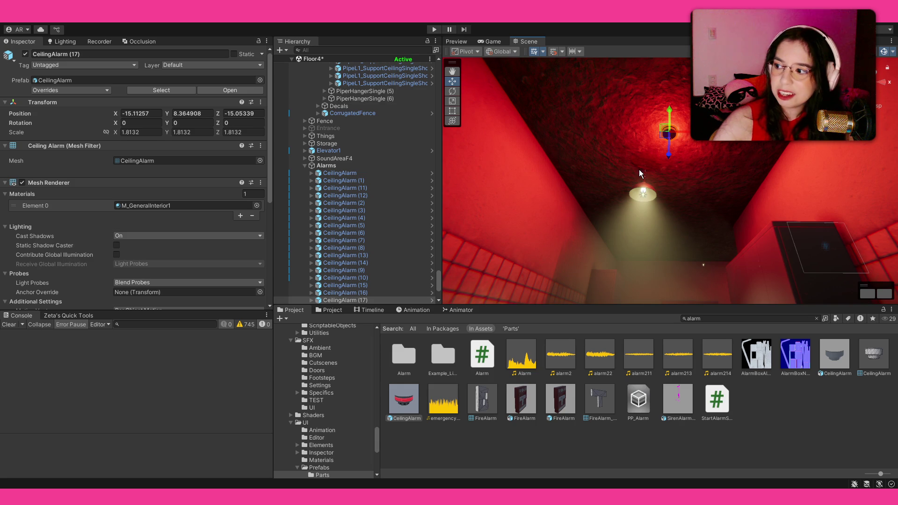
Orbit around the dark walled room and select the Wall4x4 wall.
mouse_move(631, 172)
mouse_down()
mouse_move(885, 187)
mouse_move(646, 151)
mouse_move(828, 213)
mouse_move(752, 238)
mouse_up()
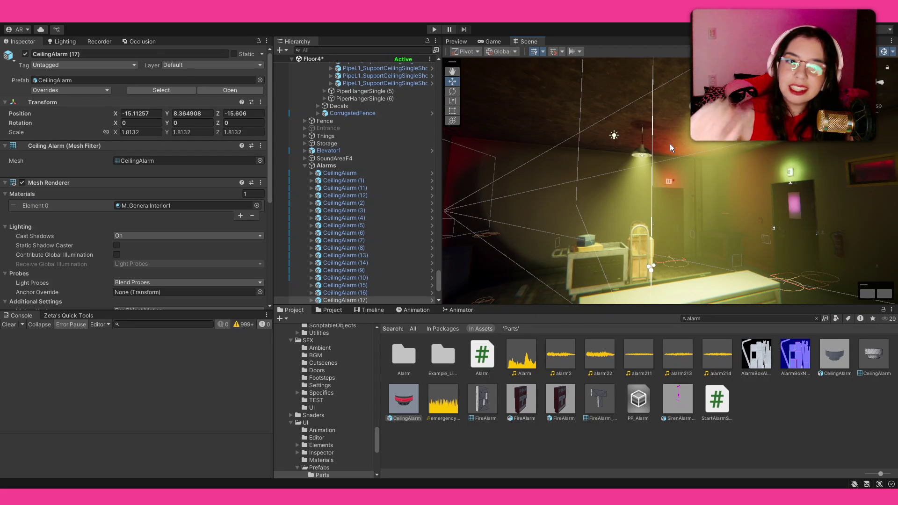
mouse_move(669, 145)
mouse_down()
mouse_move(714, 144)
mouse_move(655, 110)
mouse_move(678, 131)
mouse_move(625, 139)
mouse_move(669, 199)
mouse_move(464, 209)
mouse_move(561, 206)
mouse_move(679, 165)
mouse_move(517, 196)
mouse_move(495, 190)
mouse_move(510, 193)
mouse_up()
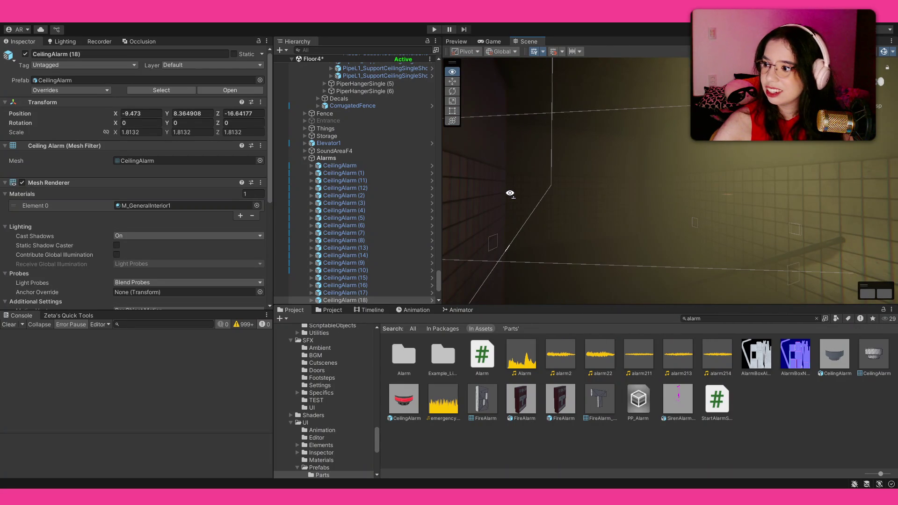
drag(510, 193, 510, 194)
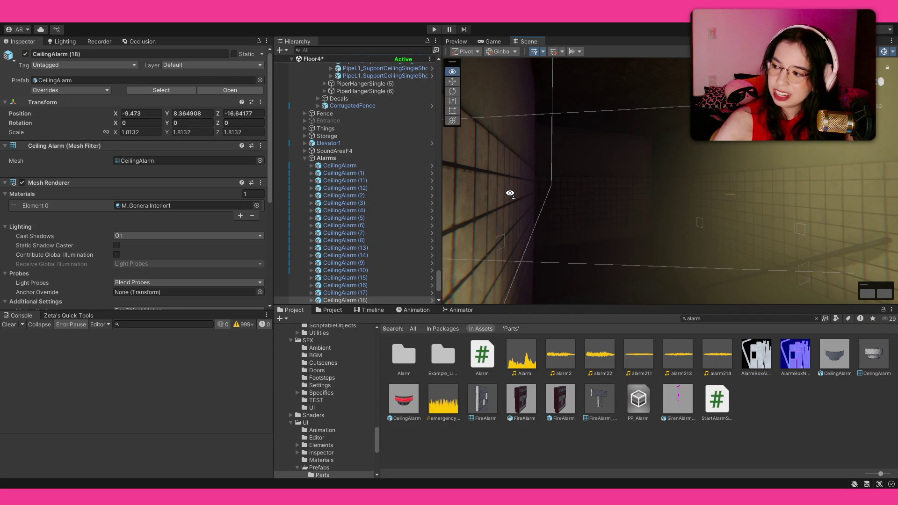
mouse_move(513, 195)
mouse_down()
mouse_move(589, 174)
mouse_move(447, 190)
mouse_move(490, 175)
mouse_up()
click(490, 175)
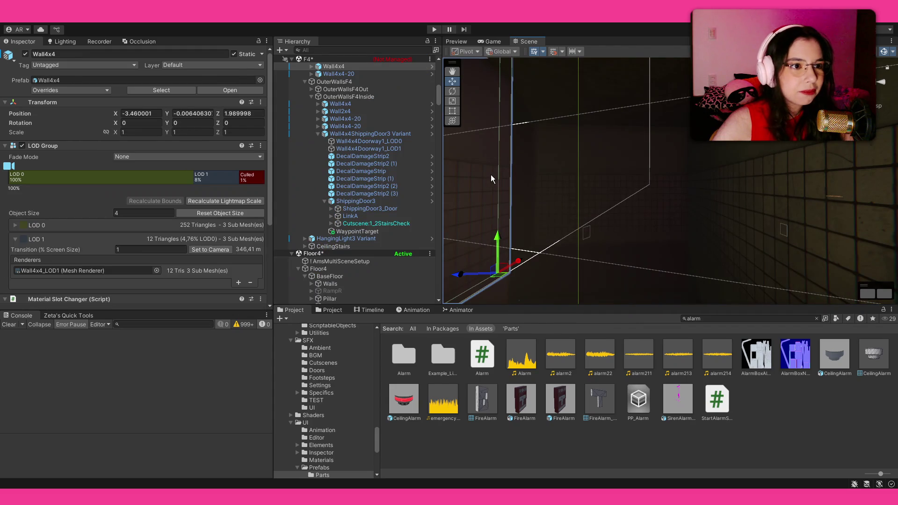
drag(504, 127, 591, 238)
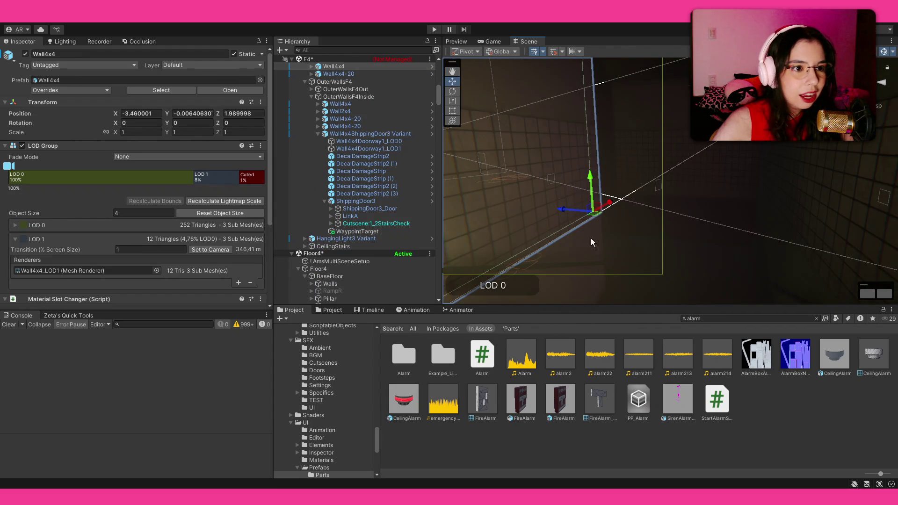
scroll(410, 165, up, 3)
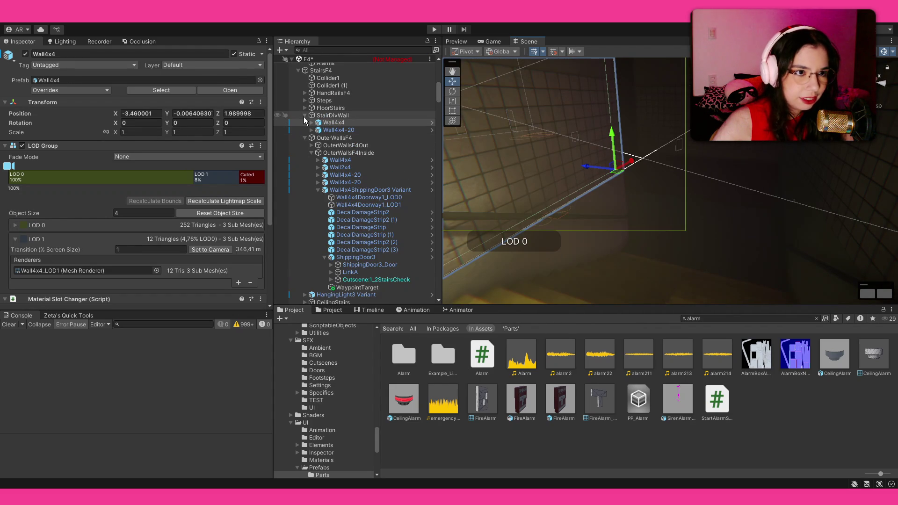
Place a CeilingAlarm in the F4 stair room at X 4.802, Y 3.5, Z -12.824.
click(323, 70)
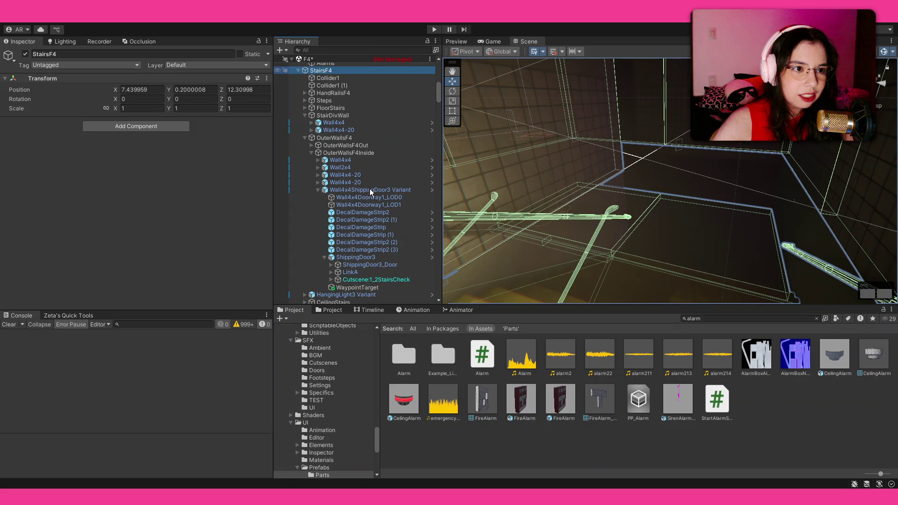
drag(731, 170, 702, 187)
mouse_move(412, 392)
mouse_down()
mouse_move(608, 140)
mouse_move(654, 122)
mouse_move(640, 128)
mouse_up()
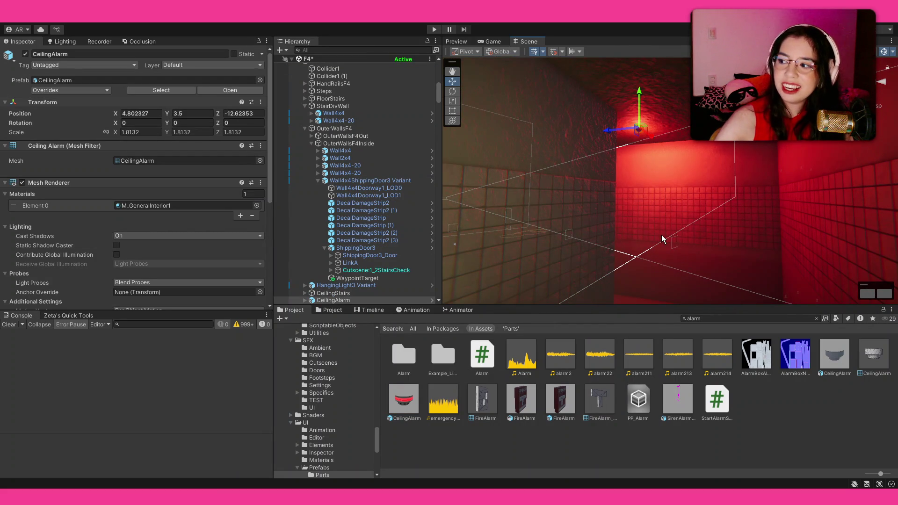
mouse_move(658, 201)
mouse_down()
mouse_move(636, 199)
mouse_move(541, 144)
mouse_move(563, 144)
mouse_move(477, 187)
mouse_move(415, 157)
mouse_move(419, 138)
mouse_move(416, 180)
mouse_move(571, 255)
mouse_move(654, 253)
mouse_move(619, 281)
mouse_move(254, 264)
mouse_move(269, 221)
mouse_move(361, 218)
mouse_up()
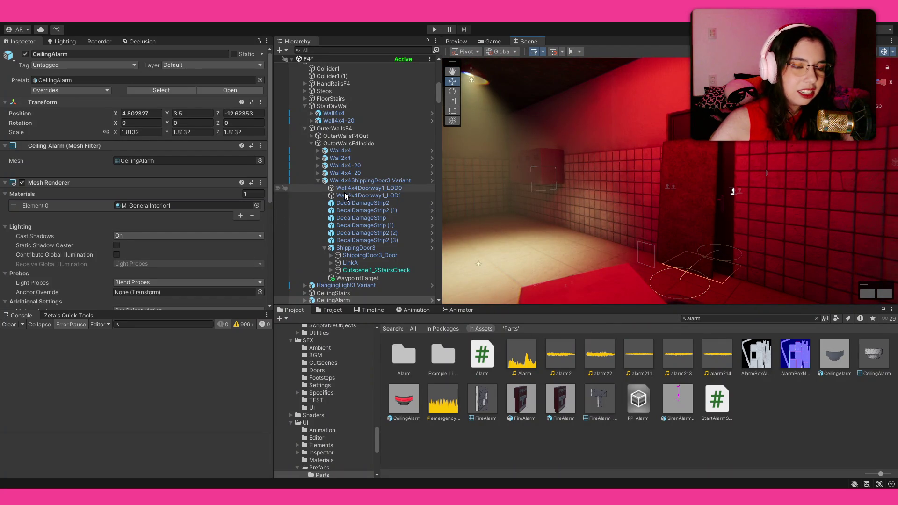
scroll(344, 195, down, 4)
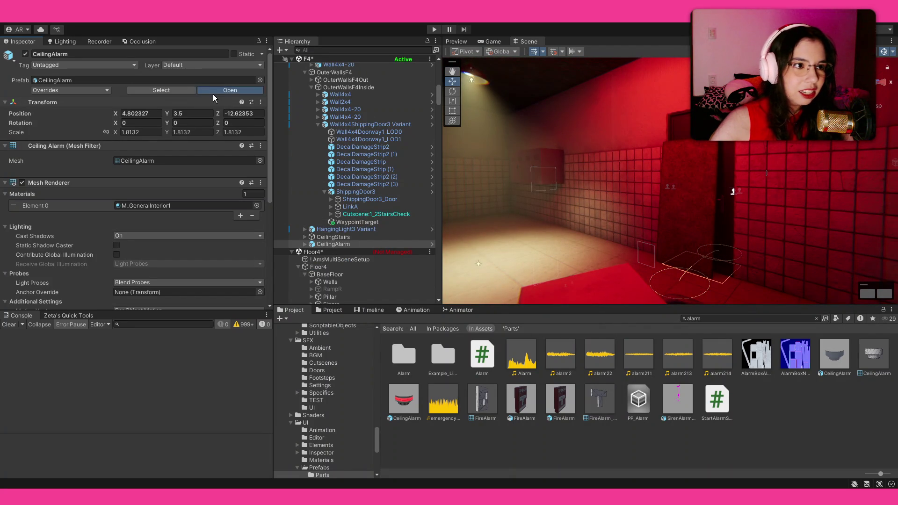
click(212, 94)
Toggle the prefab Point Light's shadow map on and off, leaving it disabled.
click(336, 85)
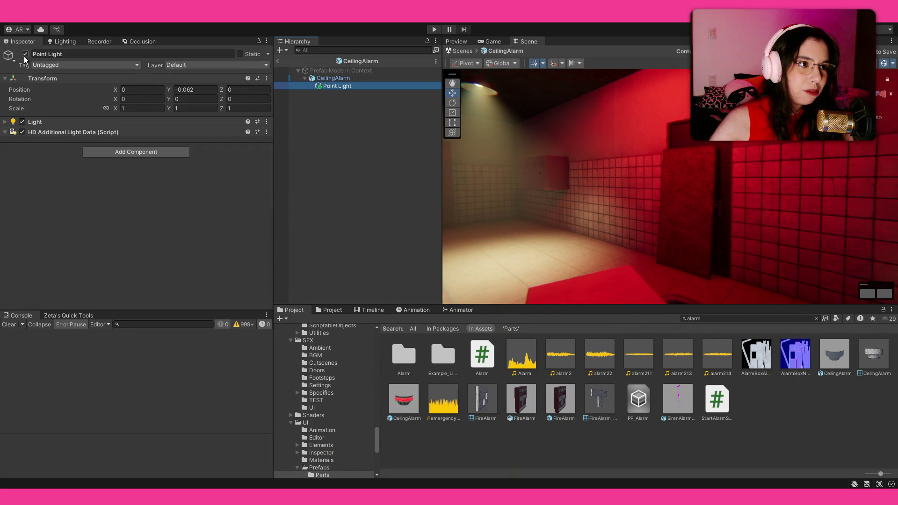
click(70, 121)
scroll(76, 172, down, 3)
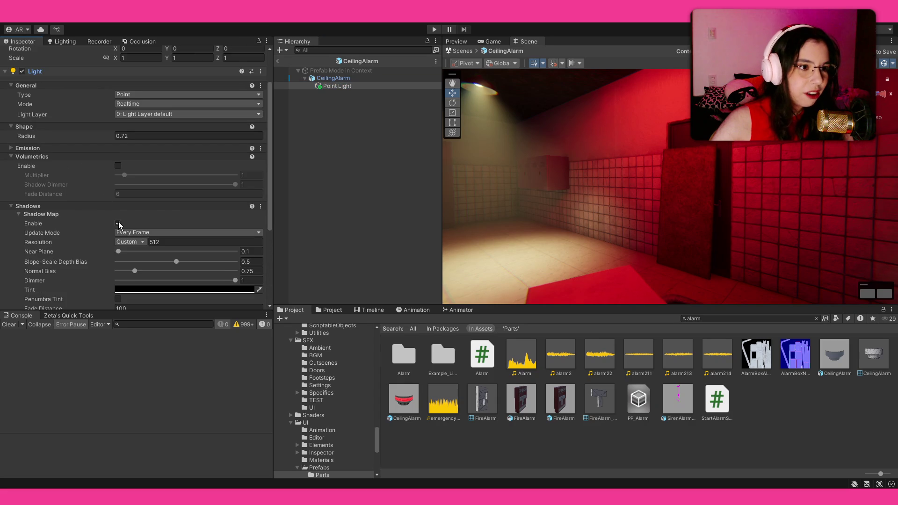
click(118, 224)
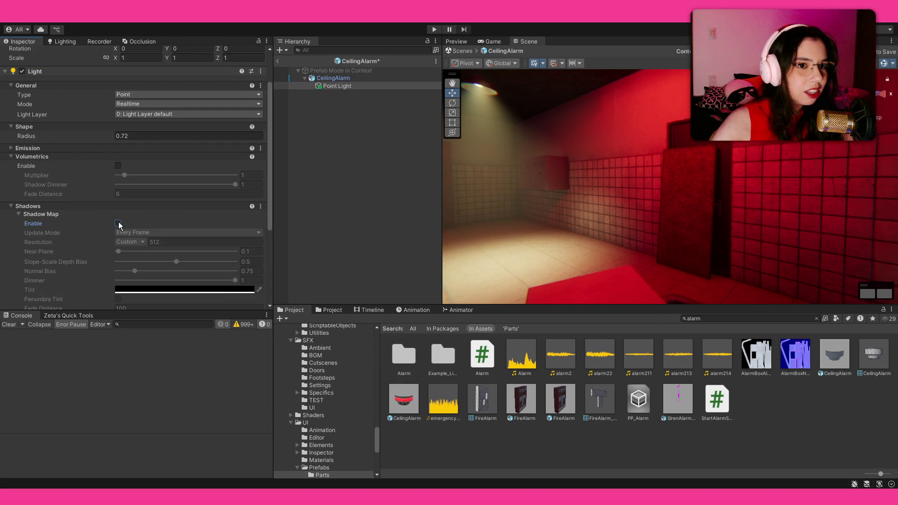
mouse_move(507, 211)
mouse_down()
mouse_move(748, 164)
mouse_move(753, 172)
mouse_move(711, 177)
mouse_up()
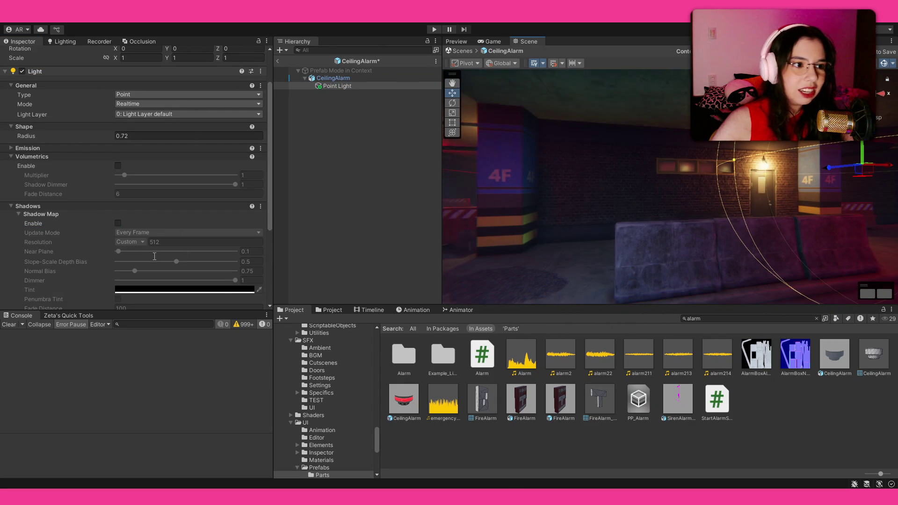
click(118, 224)
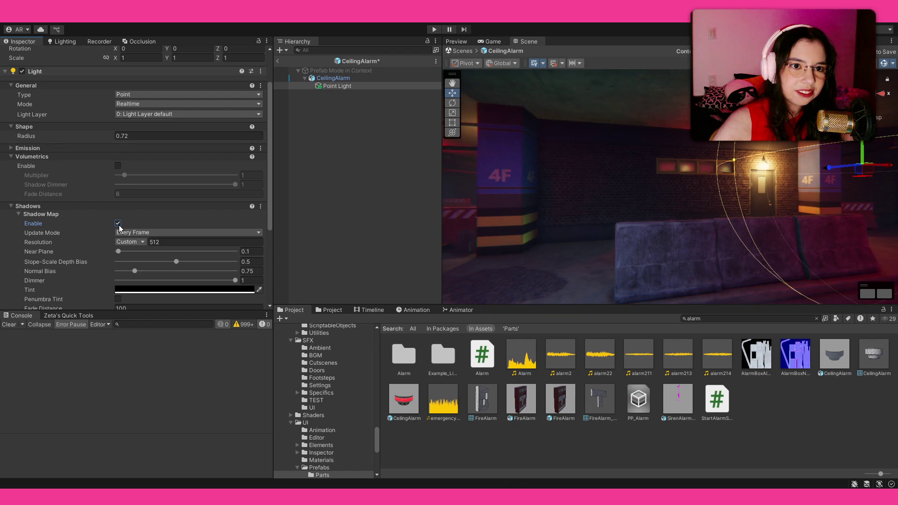
click(118, 224)
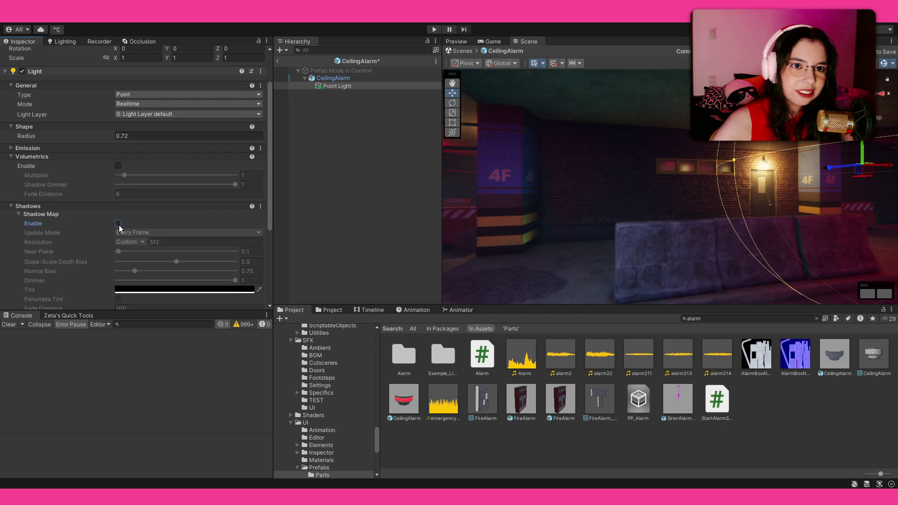
click(118, 224)
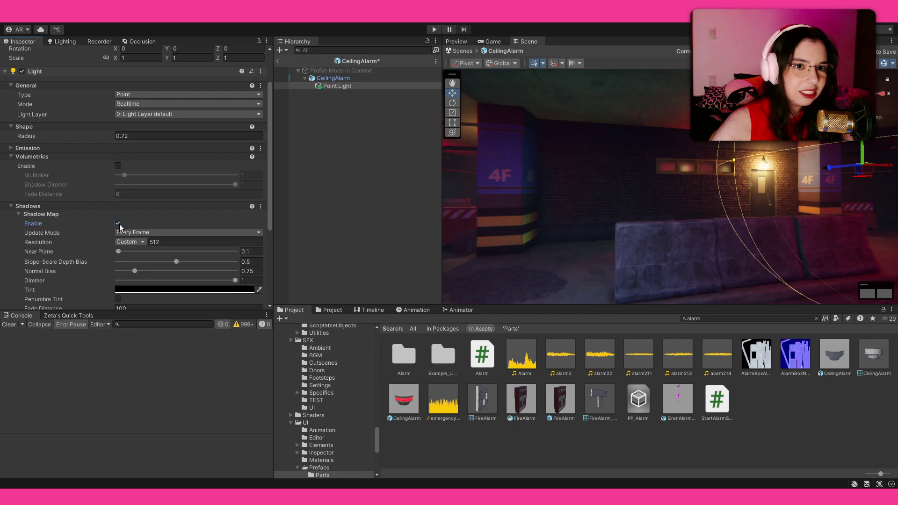
click(119, 224)
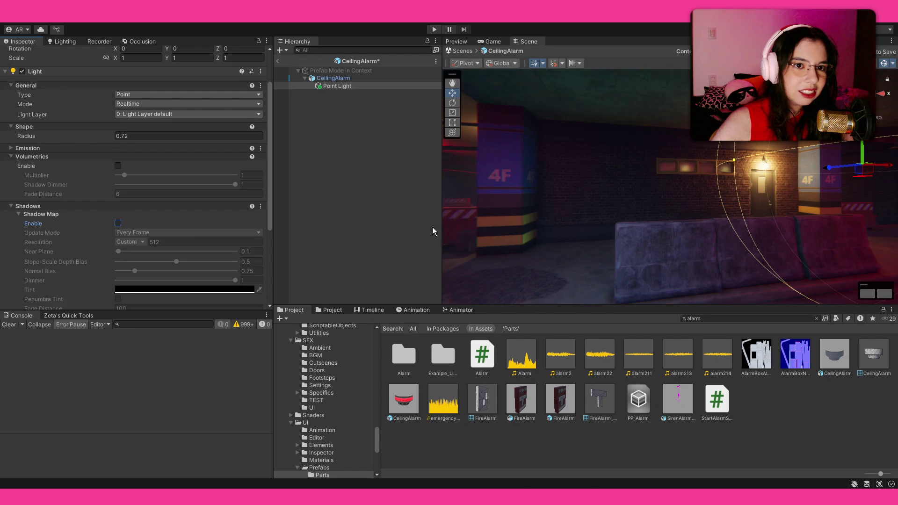
Lower the Blocker Sample Count from 24, re-enable the Point Light, and return to the garage scene.
click(51, 148)
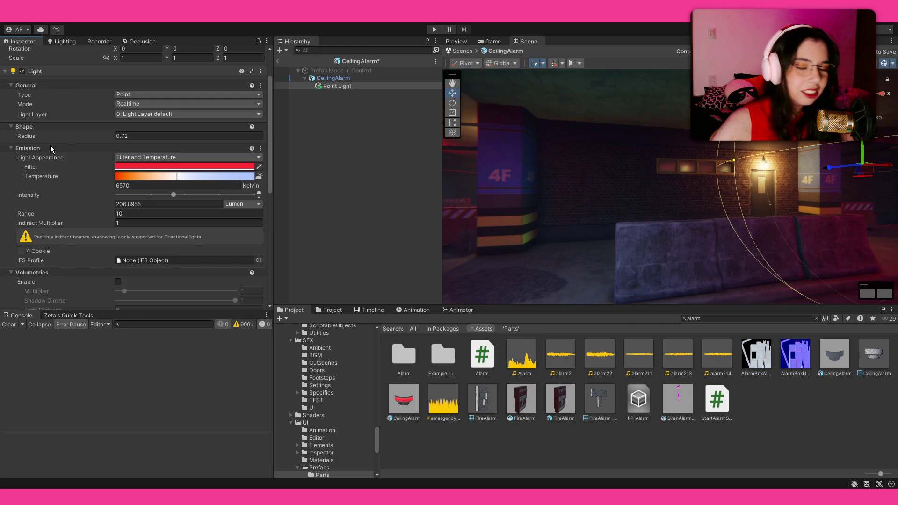
scroll(50, 145, down, 10)
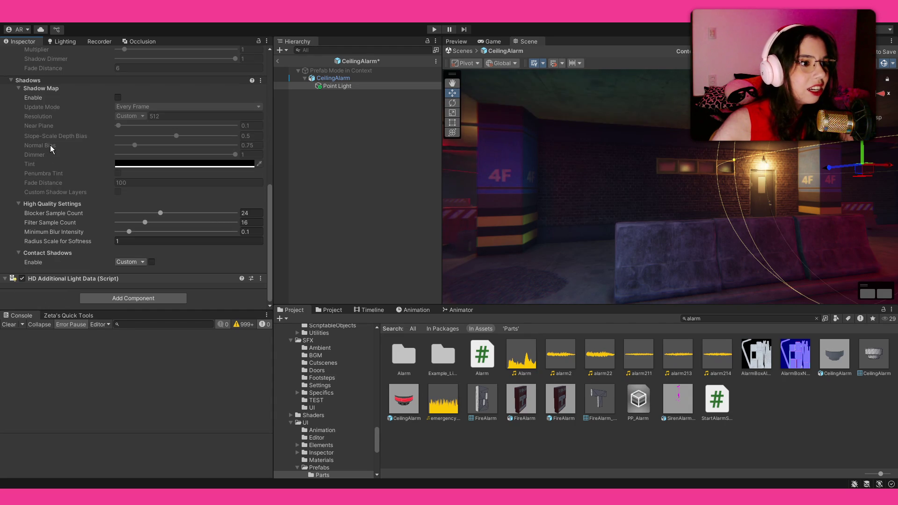
drag(138, 214, 135, 215)
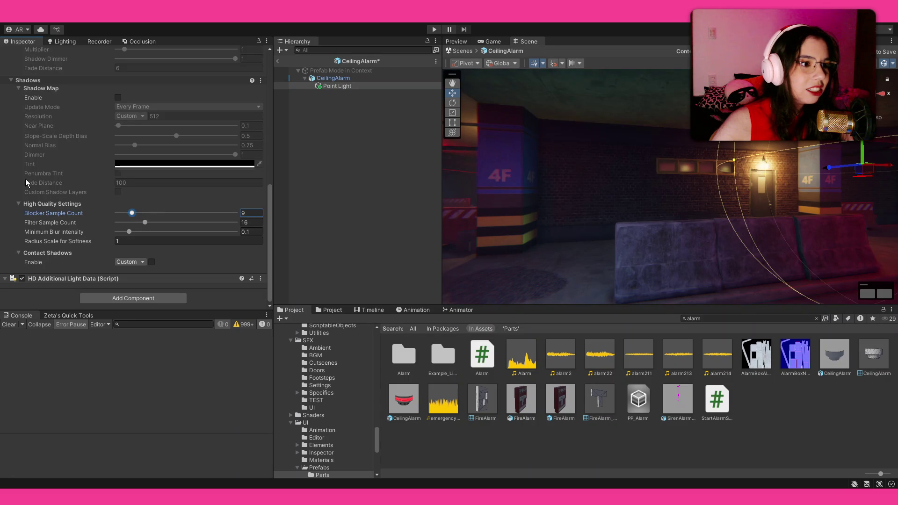
scroll(38, 164, up, 15)
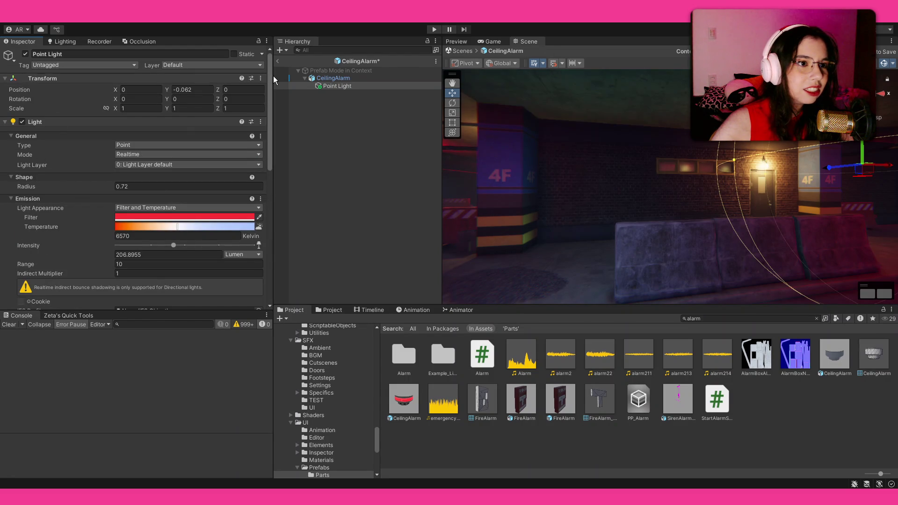
drag(629, 223, 584, 220)
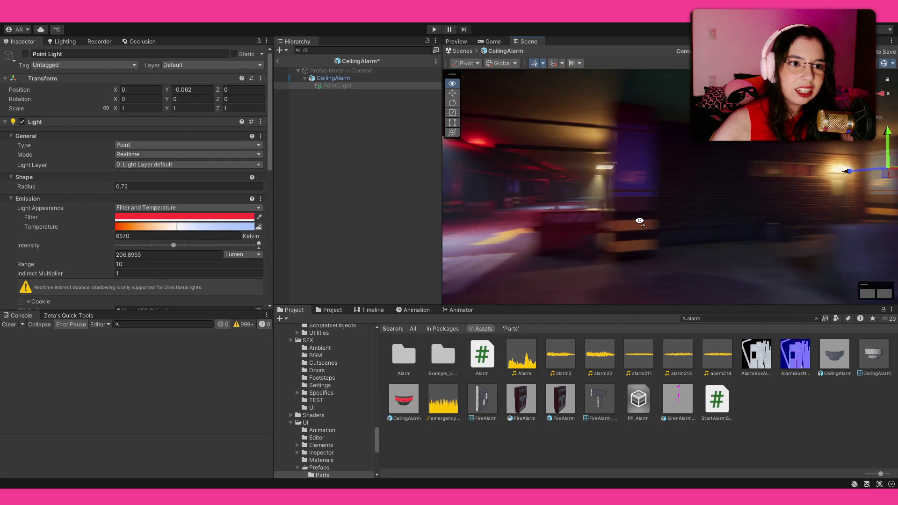
click(25, 54)
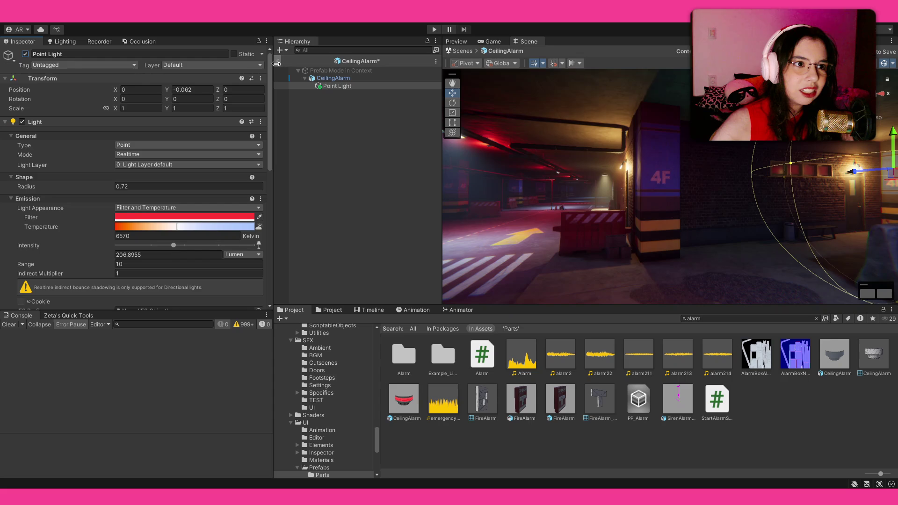
mouse_move(557, 231)
mouse_down()
mouse_move(824, 229)
mouse_move(63, 232)
mouse_move(155, 225)
mouse_move(15, 235)
mouse_move(802, 236)
mouse_move(510, 241)
mouse_up()
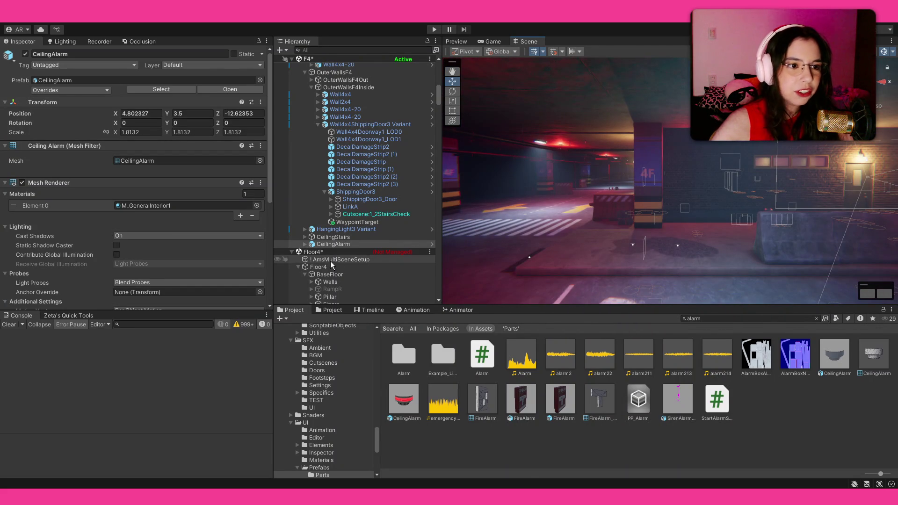
Duplicate the Floor4 Alarms group and move the copy, Alarms (1), under Floor3.
scroll(323, 262, down, 5)
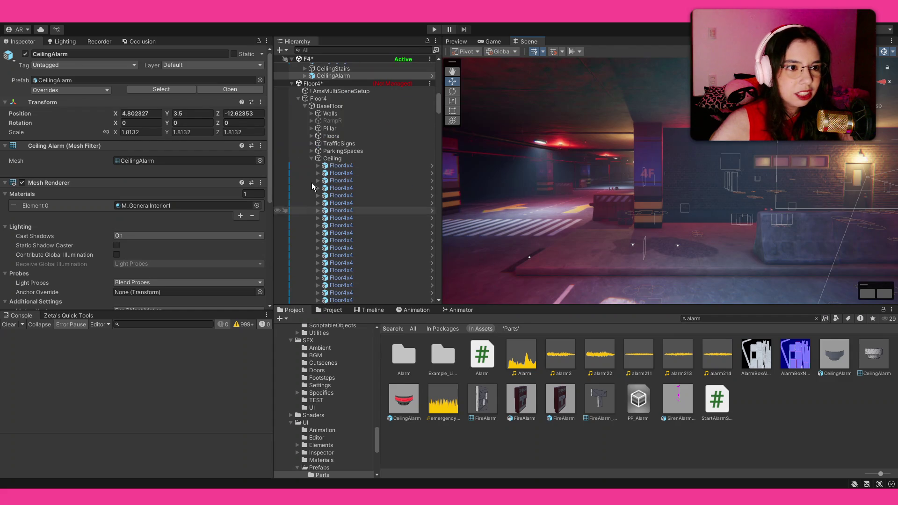
click(312, 159)
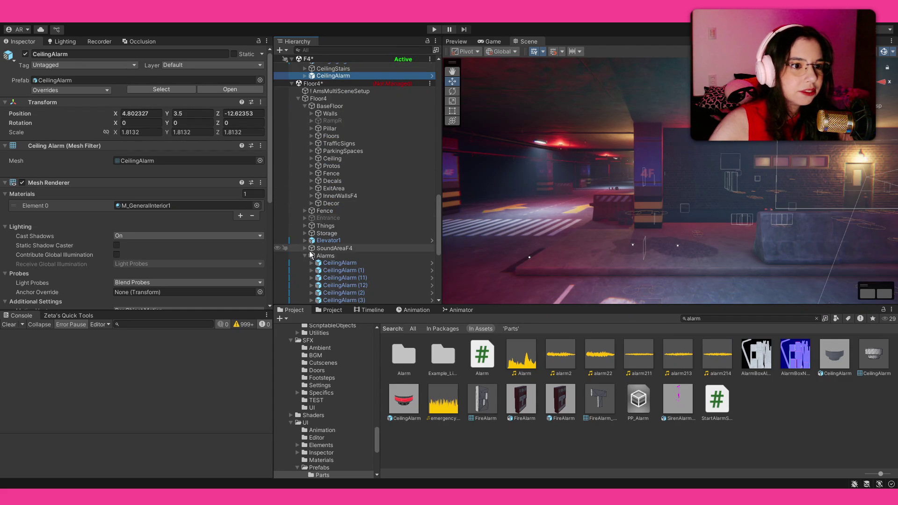
click(310, 256)
click(305, 255)
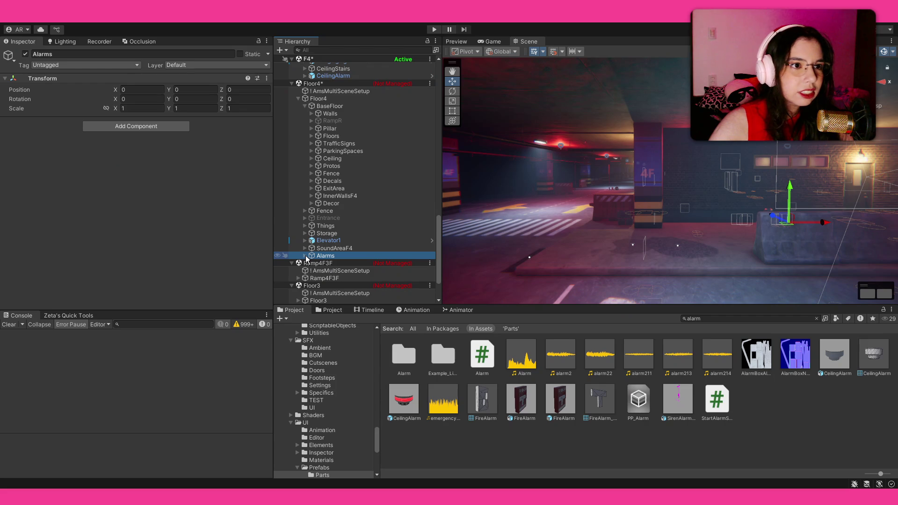
key(ctrl+d)
scroll(361, 227, down, 2)
mouse_move(329, 203)
mouse_down()
mouse_move(339, 220)
mouse_move(336, 252)
mouse_up()
Set the Alarms (1) Y position to -4 and frame it on the Floor3 ceiling.
mouse_move(482, 260)
mouse_down()
mouse_move(652, 201)
mouse_move(652, 243)
mouse_up()
key(f)
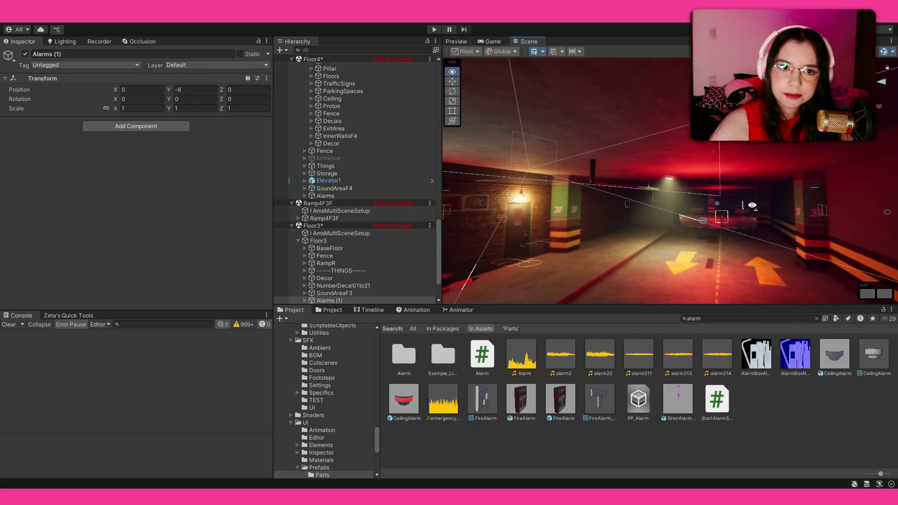
click(198, 89)
text(-4)
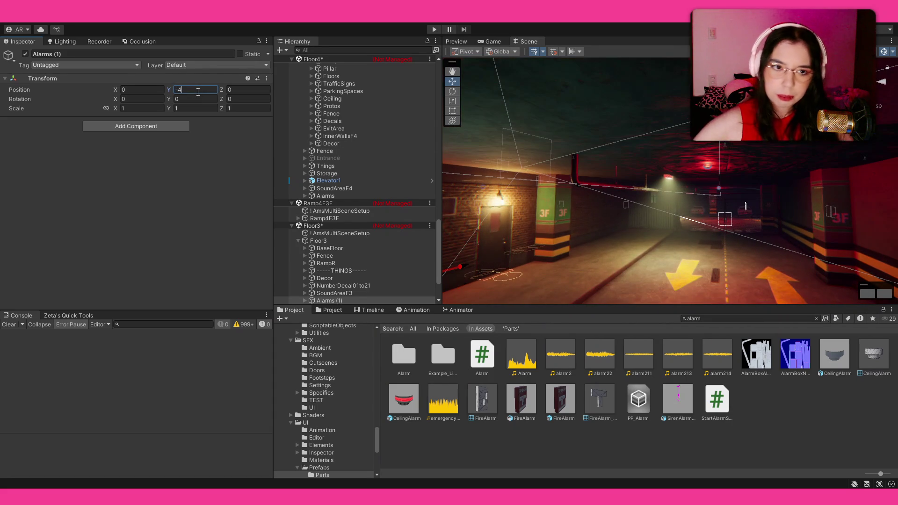
key(Return)
key(f)
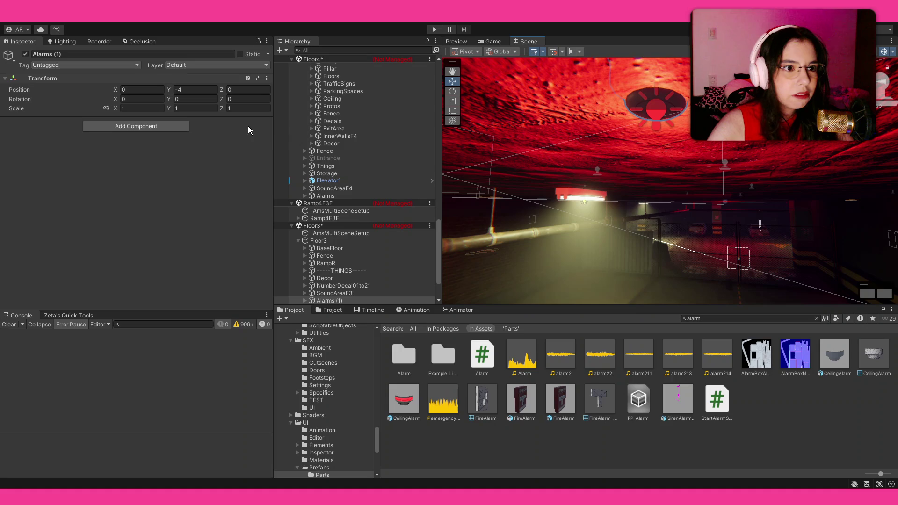
Refine the Alarms (1) Y position to -4.1, then select and view the Floor3 Fence.
click(341, 195)
click(333, 301)
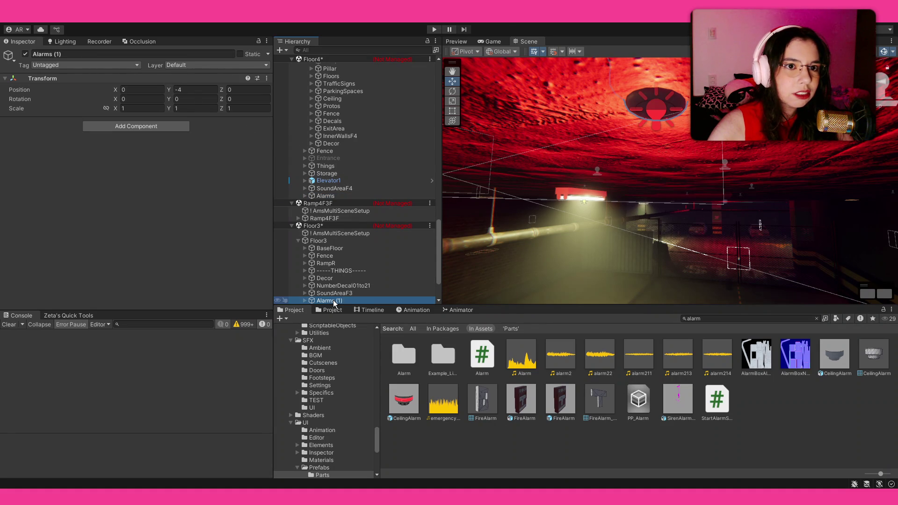
drag(166, 92, 170, 94)
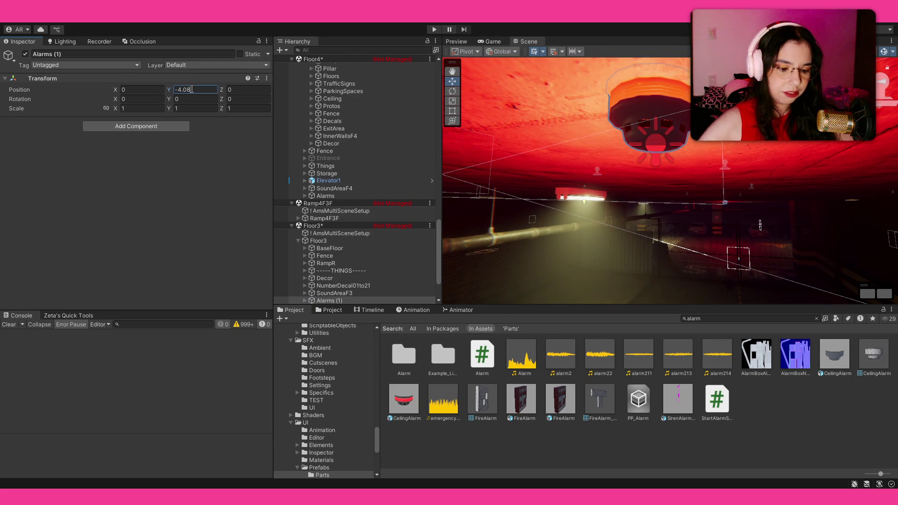
text(9)
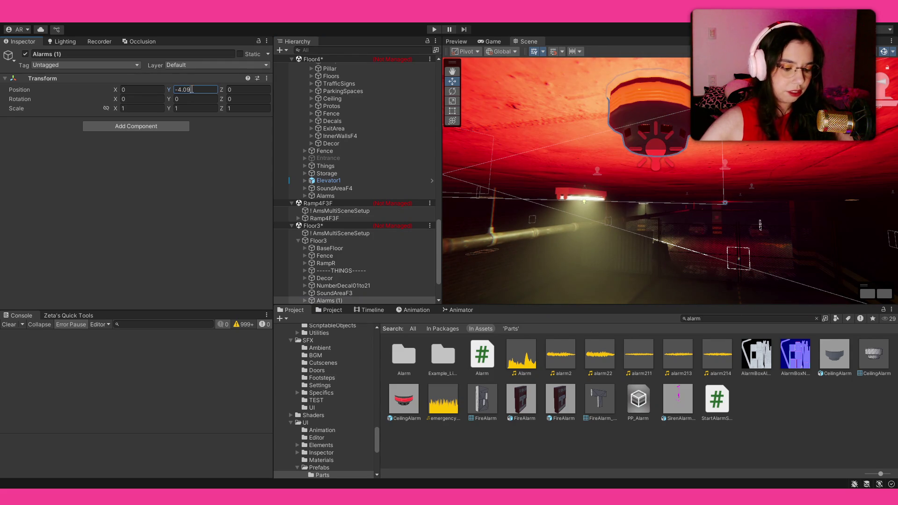
key(BackSpace)
key(BackSpace)
text(1)
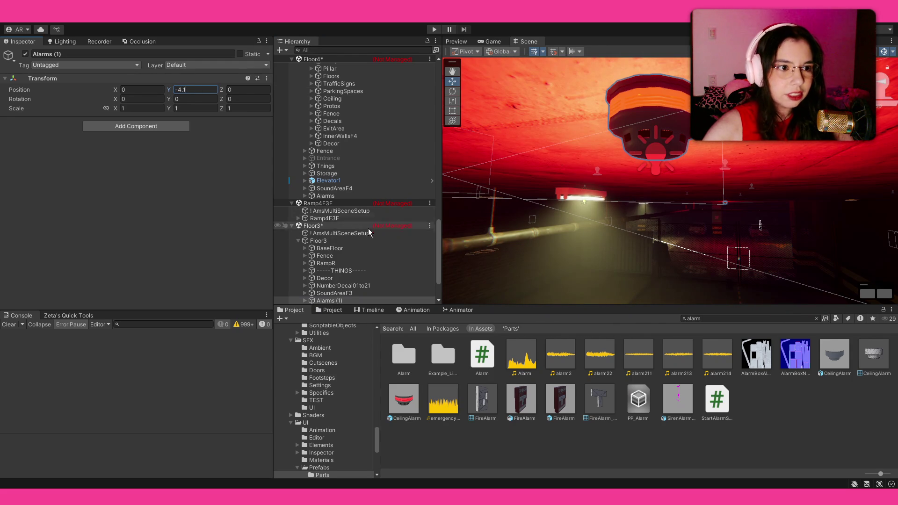
click(353, 257)
mouse_move(702, 197)
mouse_down()
mouse_move(768, 191)
mouse_move(551, 202)
mouse_move(499, 194)
mouse_move(626, 204)
mouse_up()
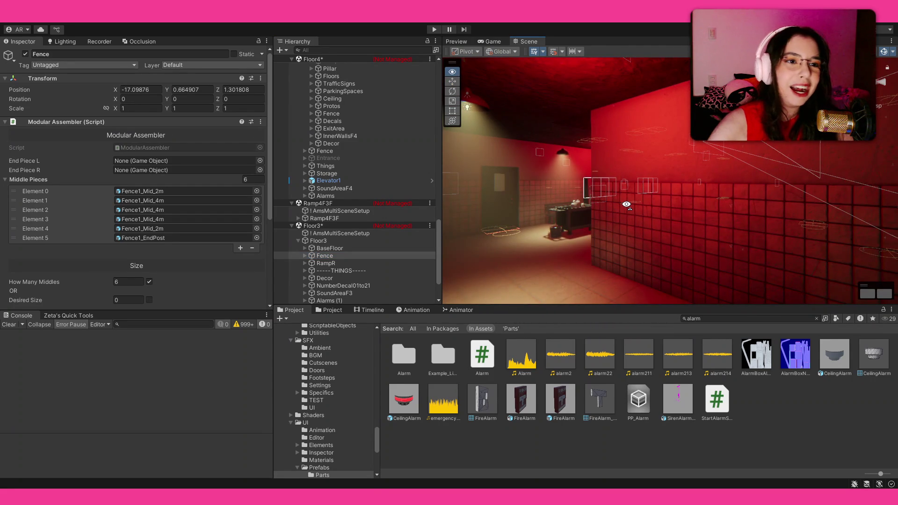
key(a)
mouse_move(627, 204)
mouse_down()
mouse_move(821, 175)
mouse_move(803, 189)
mouse_up()
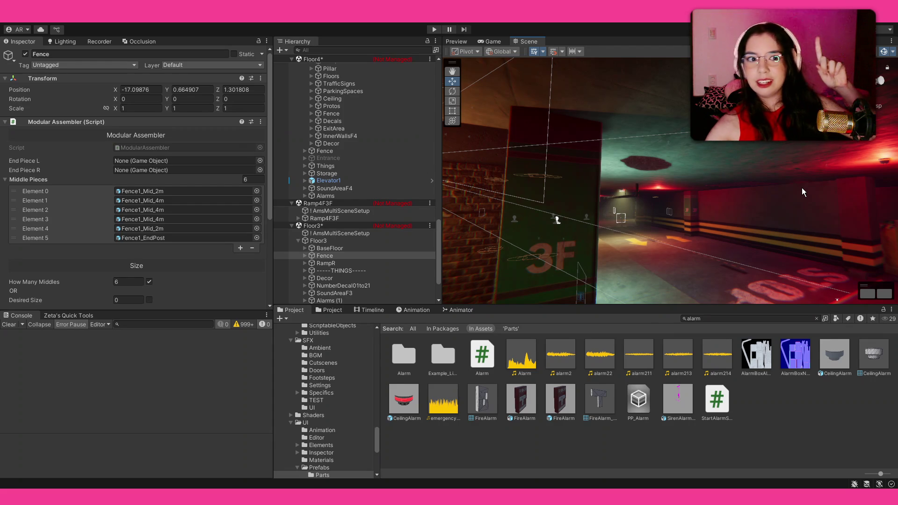
drag(678, 153, 703, 160)
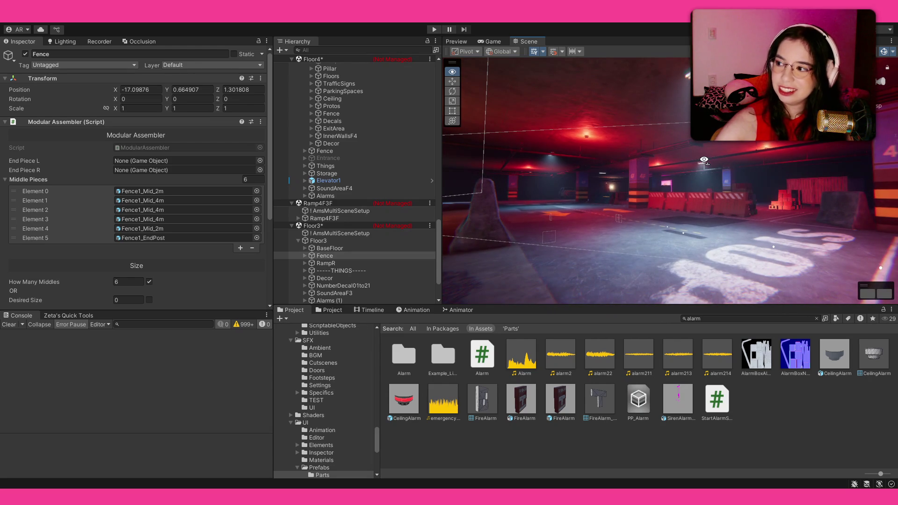
mouse_move(704, 160)
mouse_down()
mouse_move(711, 162)
mouse_move(687, 164)
mouse_move(687, 176)
mouse_move(755, 254)
mouse_move(755, 227)
mouse_move(756, 235)
mouse_move(695, 227)
mouse_move(719, 199)
mouse_up()
click(687, 180)
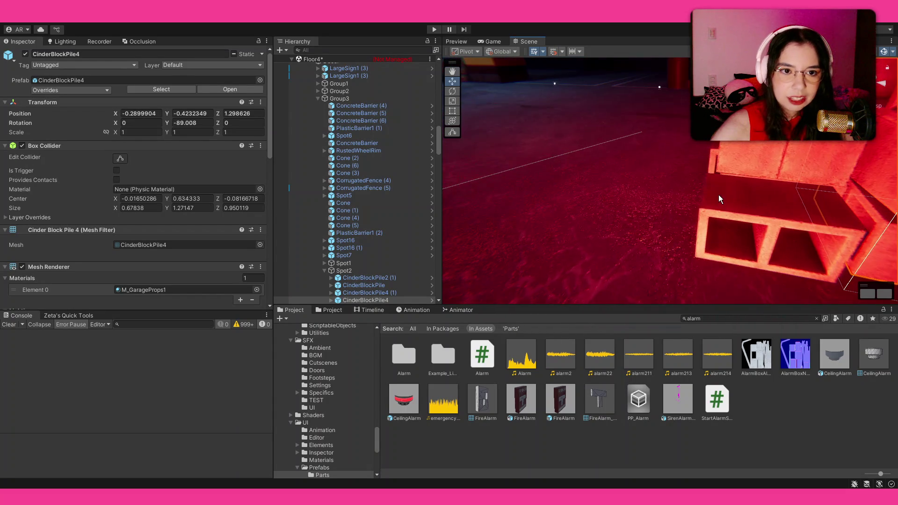
mouse_move(804, 246)
mouse_down()
mouse_move(660, 181)
mouse_move(582, 211)
mouse_up()
scroll(572, 163, down, 5)
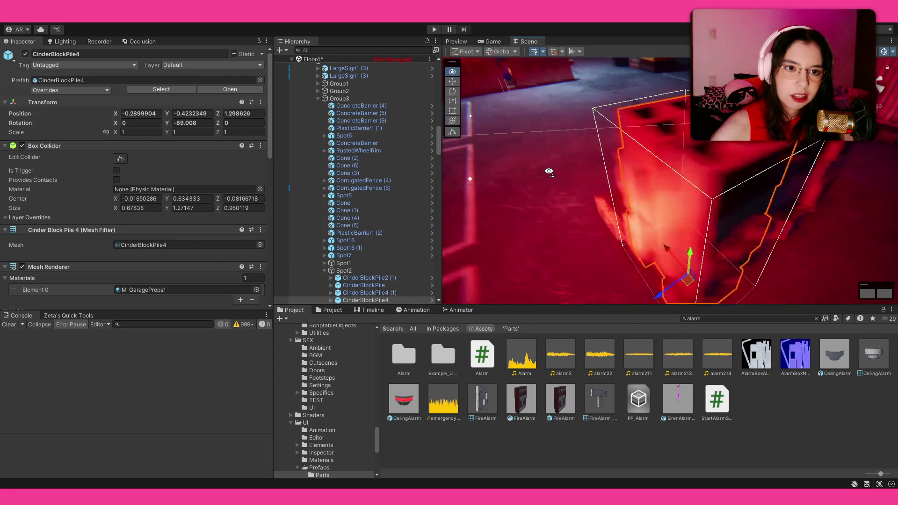
scroll(535, 175, up, 5)
click(701, 154)
scroll(707, 163, down, 5)
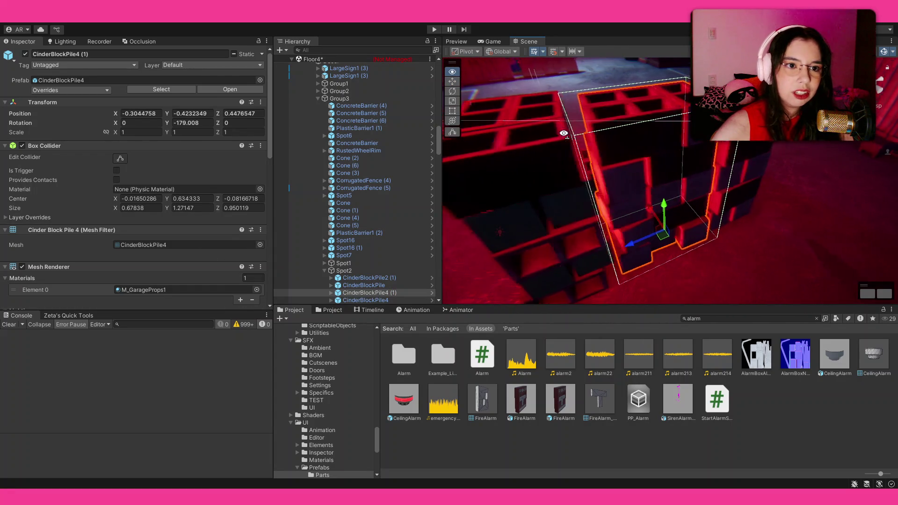
mouse_move(678, 229)
mouse_down()
mouse_move(662, 214)
mouse_move(766, 213)
mouse_up()
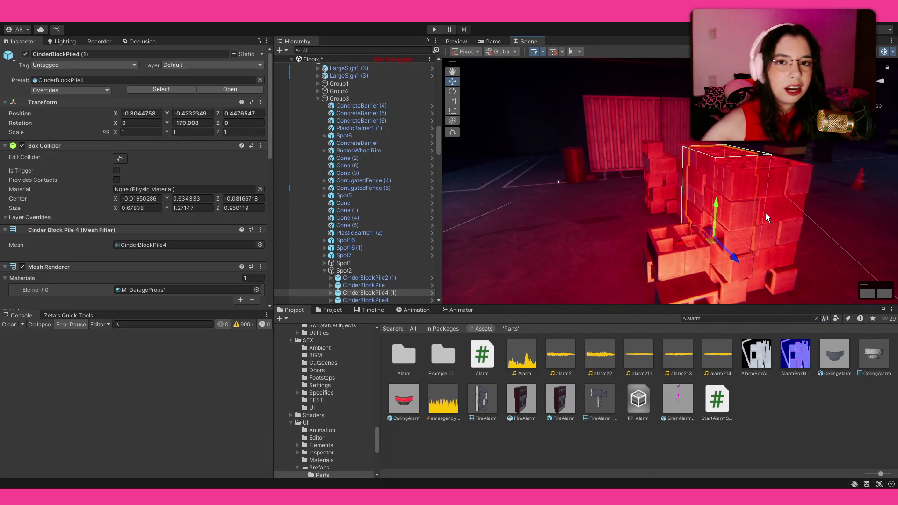
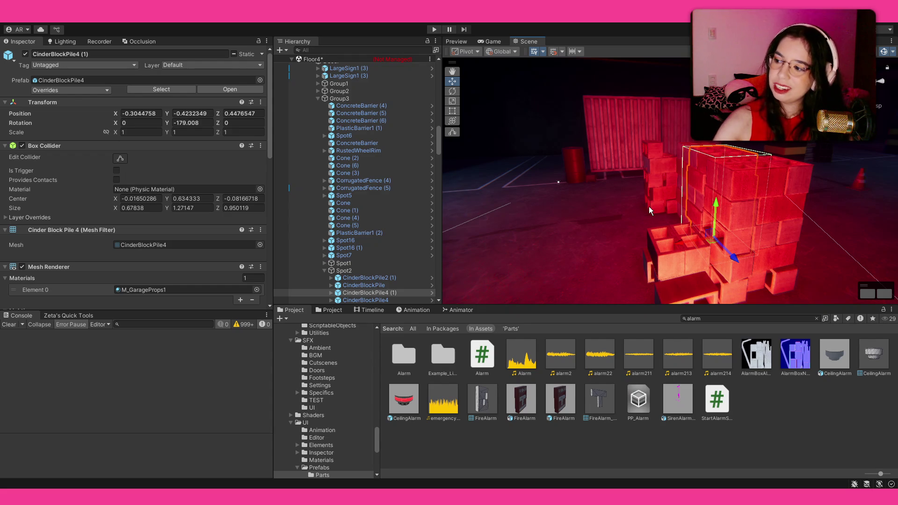
Collapse the Spot2, Group3, Floor4 and Floor3 groups in the Hierarchy.
mouse_move(621, 200)
alt+mouse_down()
mouse_move(546, 172)
mouse_move(7, 163)
alt+mouse_up()
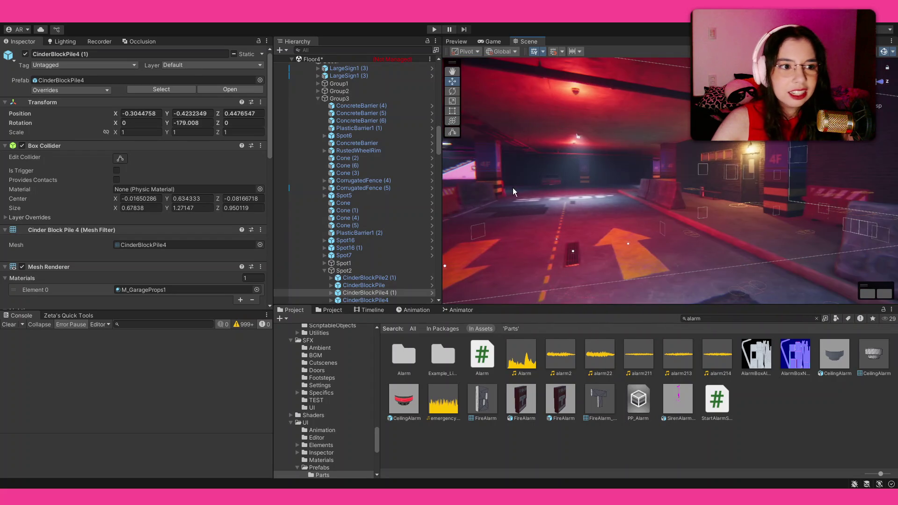
click(324, 270)
click(317, 98)
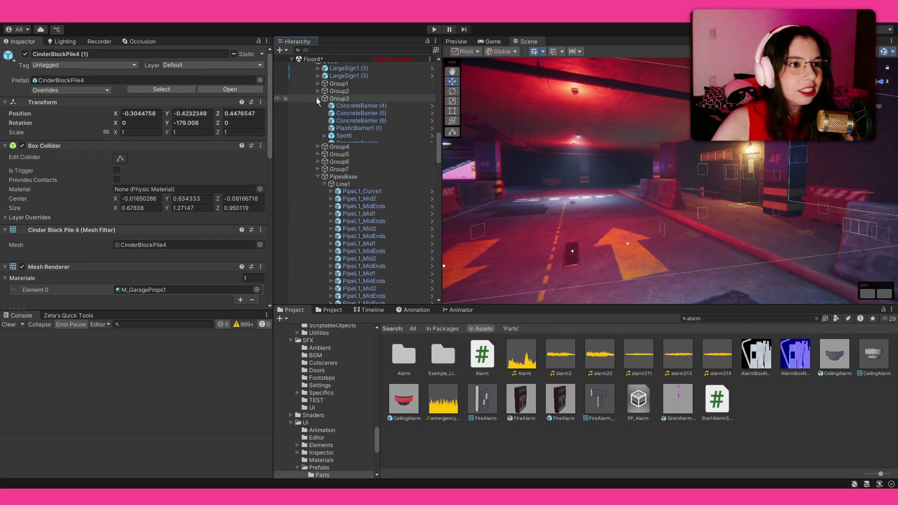
scroll(311, 114, up, 8)
click(299, 126)
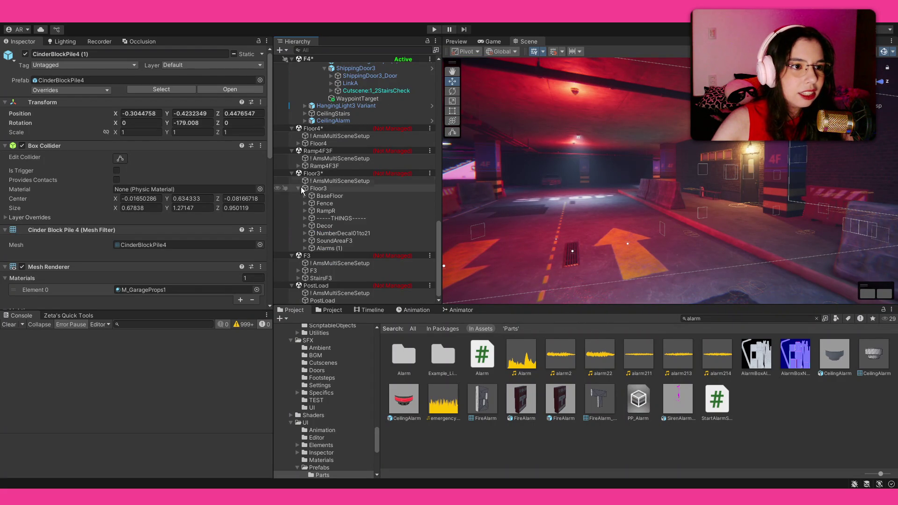
click(298, 189)
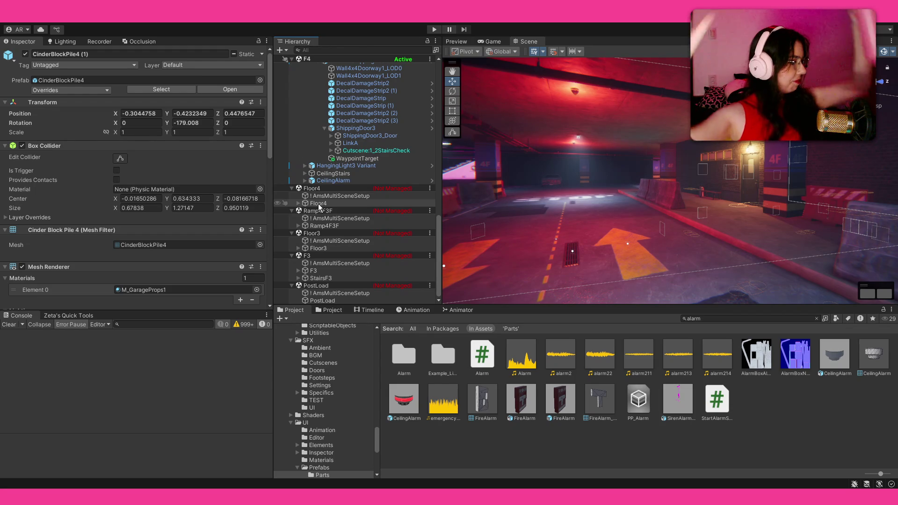
mouse_move(560, 170)
mouse_down()
mouse_move(684, 108)
mouse_move(539, 164)
mouse_up()
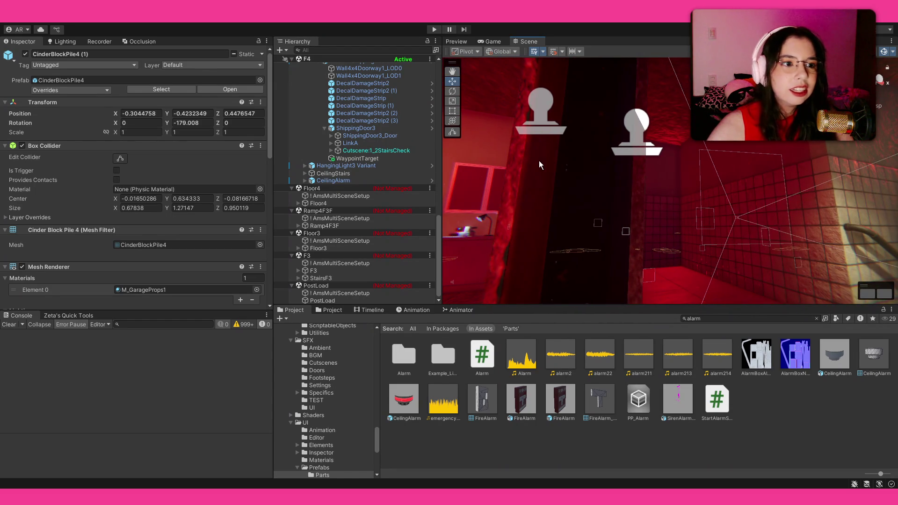
scroll(349, 204, up, 8)
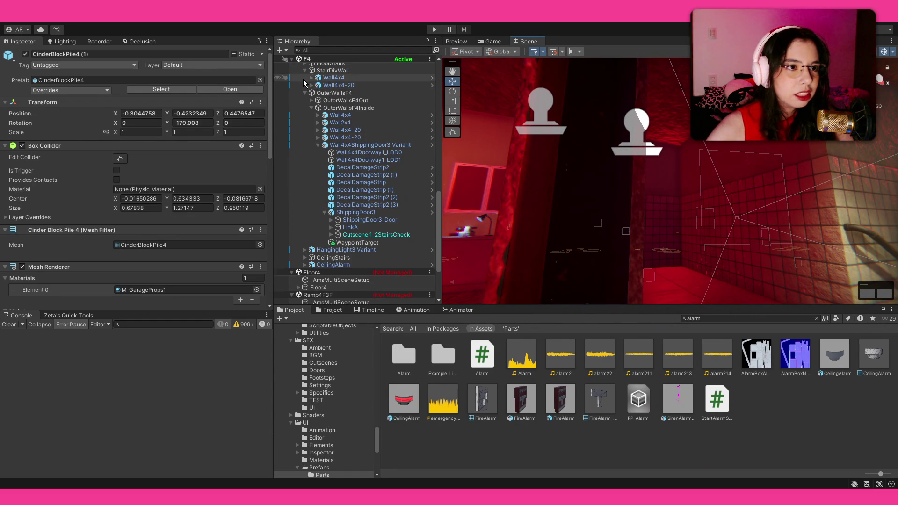
Collapse OuterWallsF4 and StairsF4, then select the F4 Alarms group.
click(305, 206)
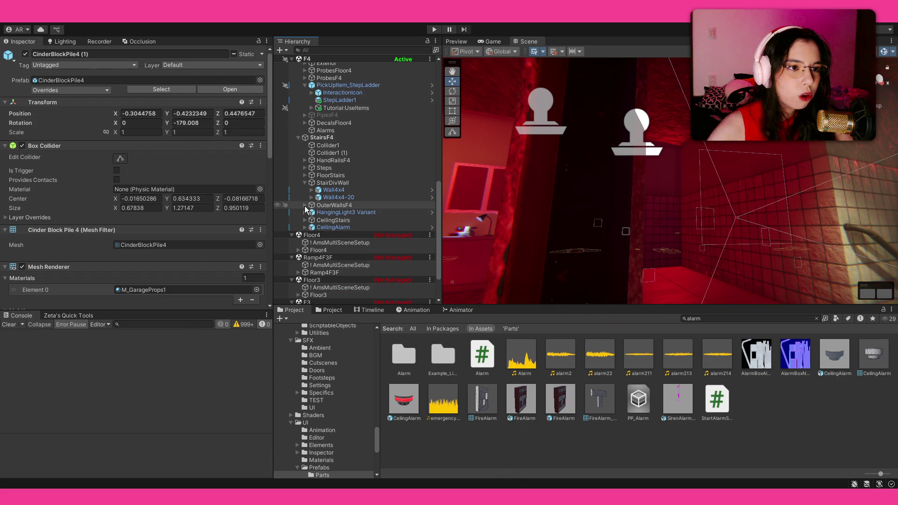
click(299, 137)
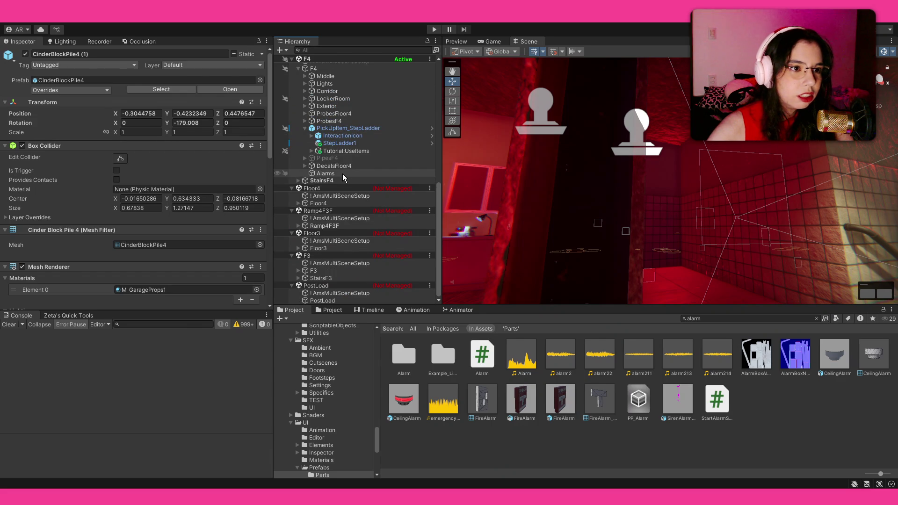
click(342, 173)
Select CeilingAlarm (18) in the Scene view and bring up Zeta's Quick Tools Replace Tool.
mouse_move(562, 187)
mouse_down()
mouse_move(585, 194)
mouse_move(533, 202)
mouse_move(607, 194)
mouse_move(655, 266)
mouse_move(640, 197)
mouse_up()
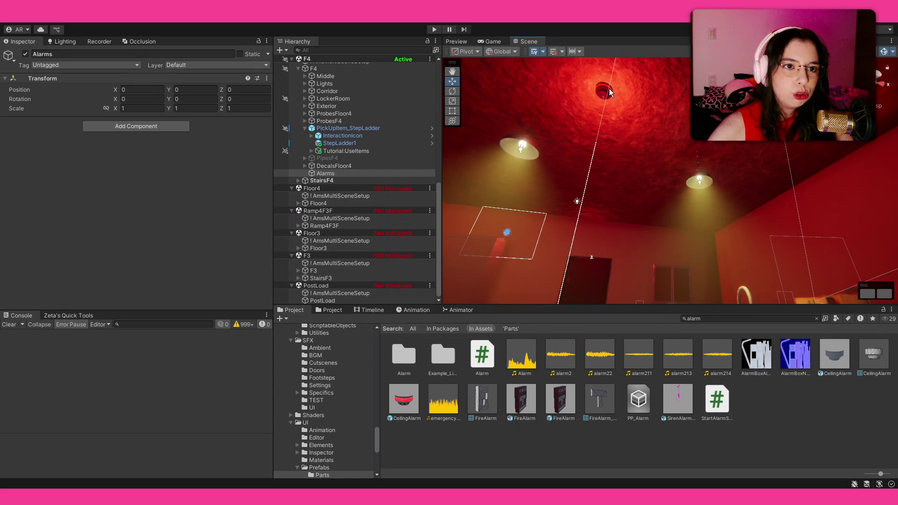
click(604, 92)
mouse_move(575, 154)
mouse_down()
mouse_move(748, 218)
mouse_move(737, 199)
mouse_move(570, 221)
mouse_move(550, 206)
mouse_up()
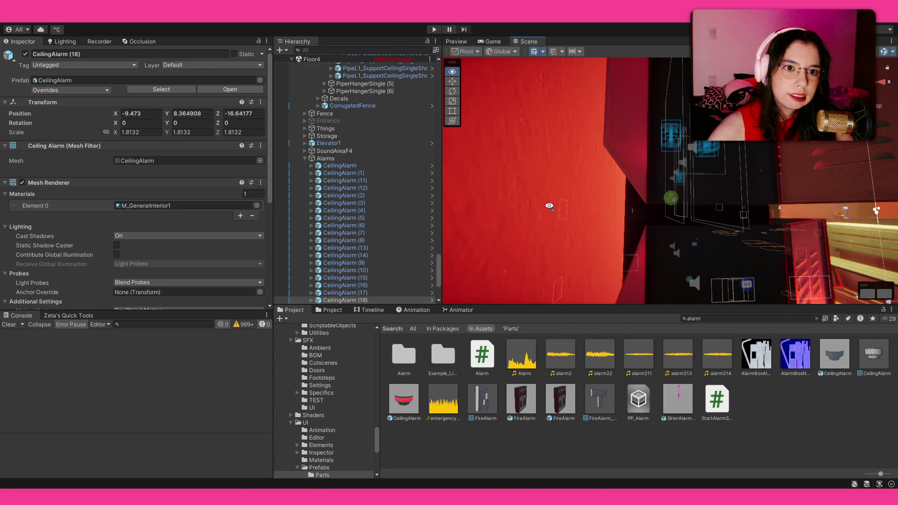
drag(550, 206, 616, 149)
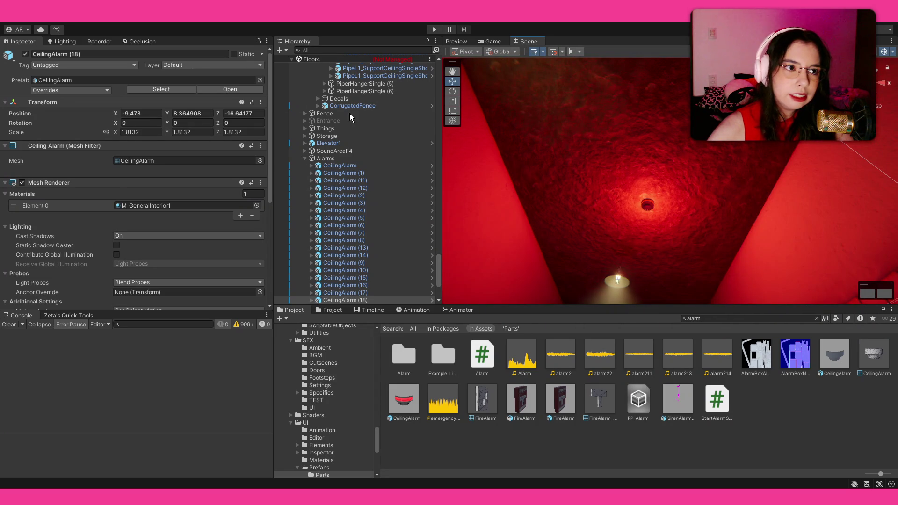
click(85, 318)
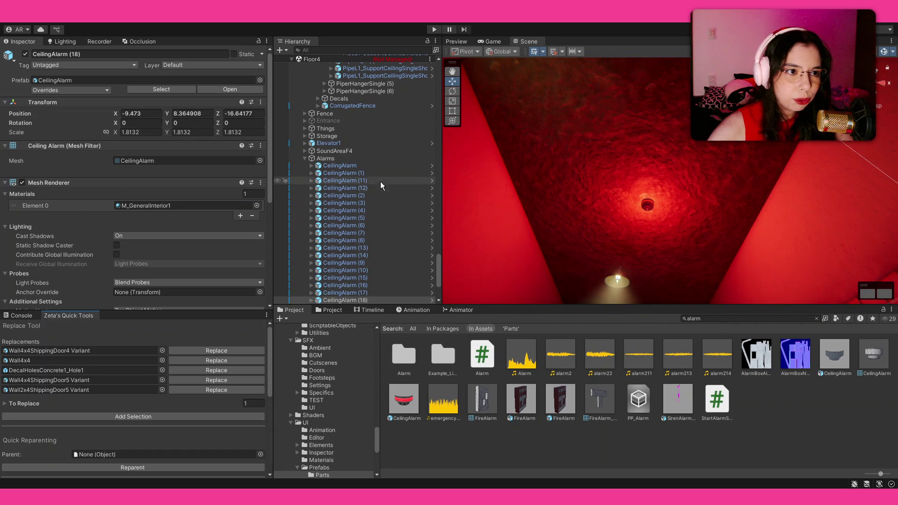
Expand the Line1 (1) pipe group and inspect its PipeL1_Curve1 piece.
scroll(353, 150, up, 5)
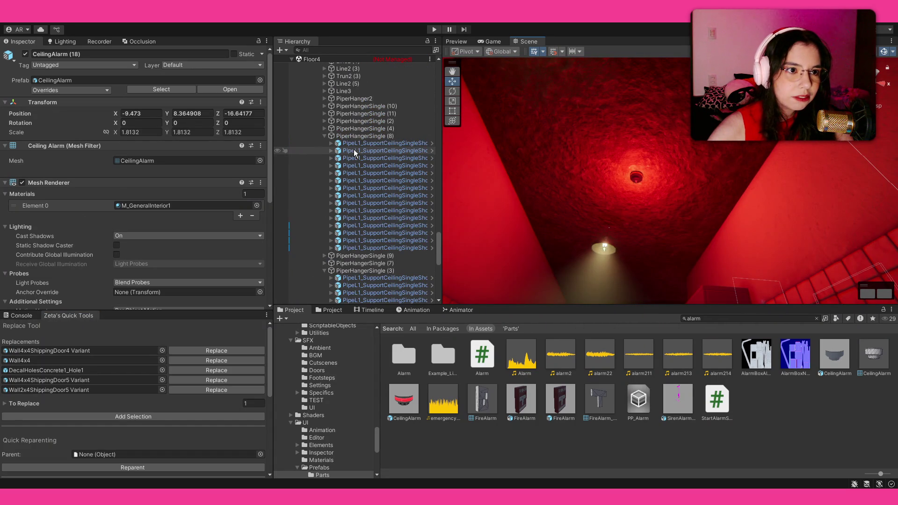
scroll(353, 150, up, 10)
scroll(347, 213, up, 3)
click(324, 225)
scroll(347, 224, up, 3)
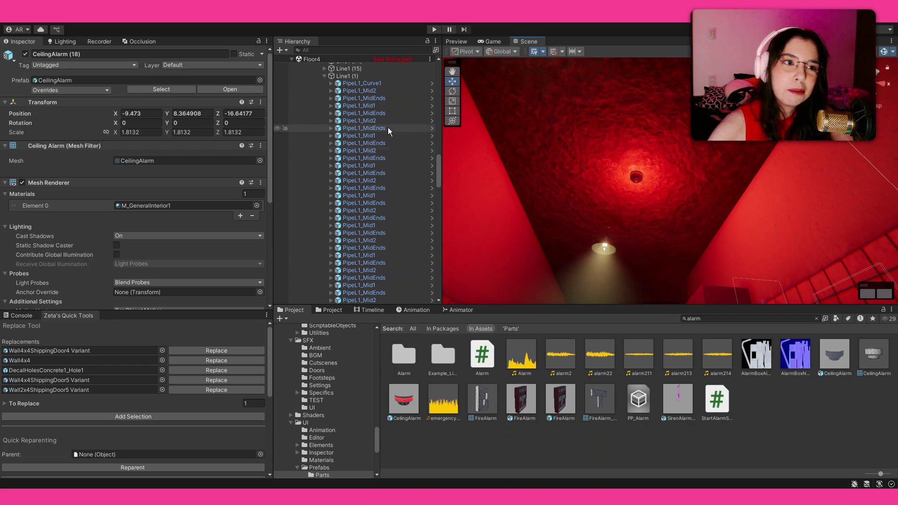
click(366, 76)
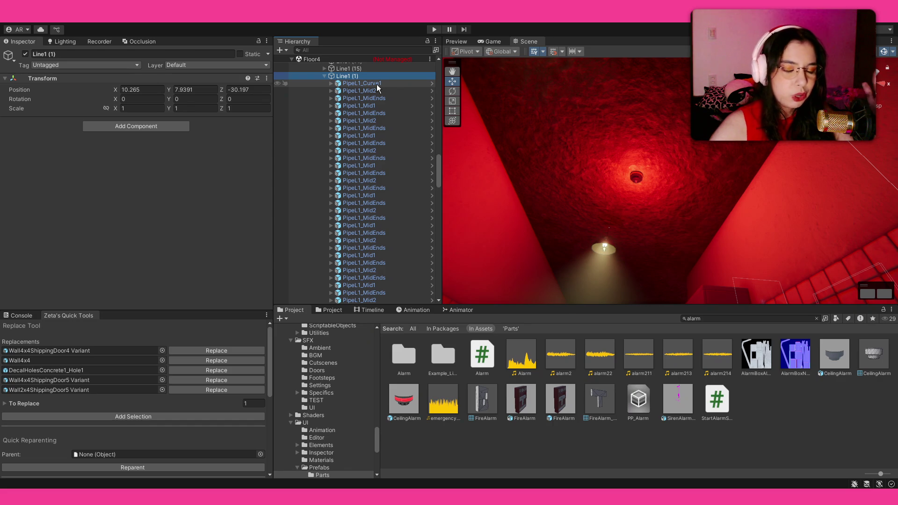
click(377, 85)
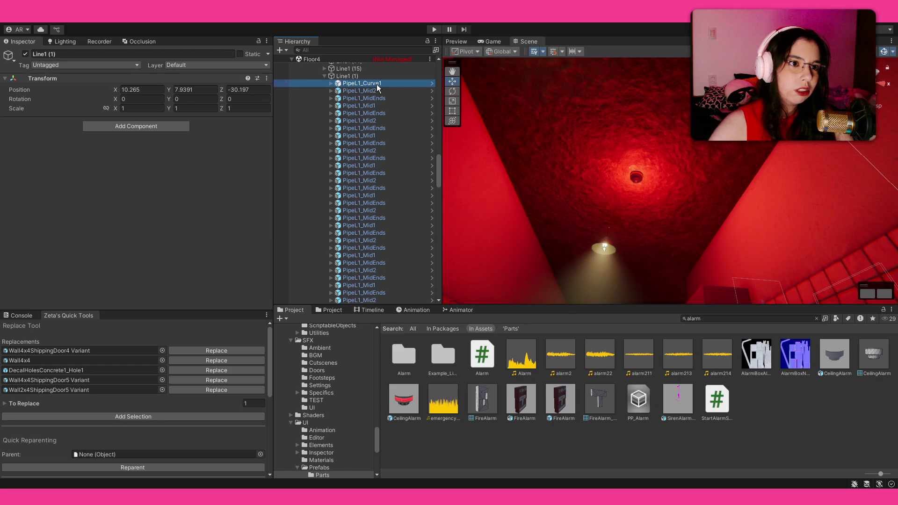
scroll(41, 229, down, 5)
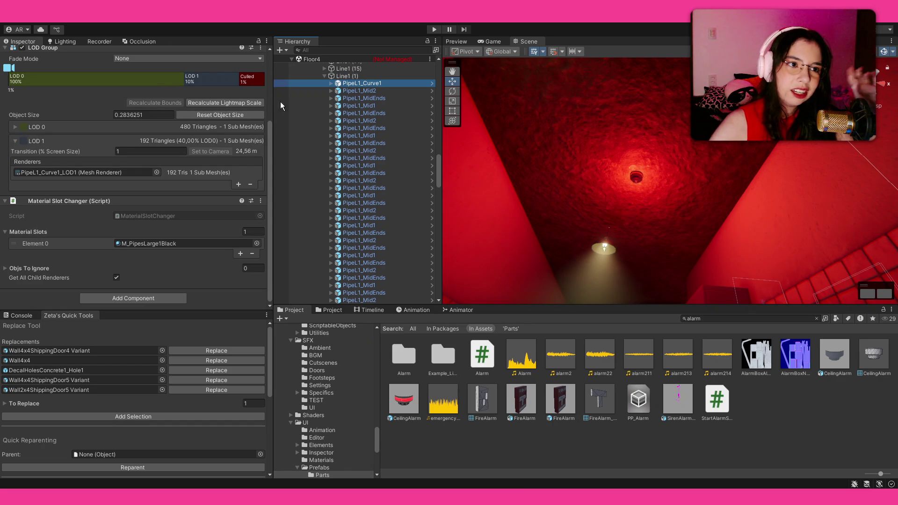
click(339, 76)
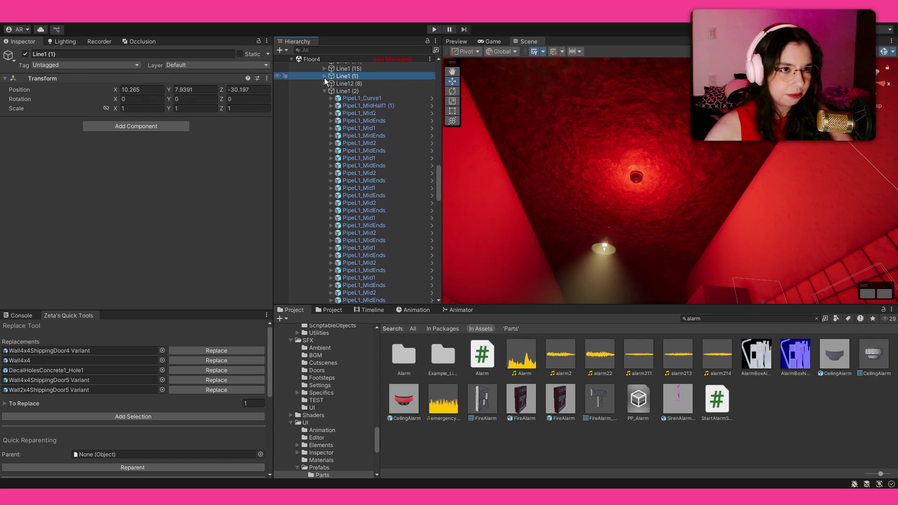
Collapse the Decor group and select the Alarms group under F4.
scroll(330, 112, up, 15)
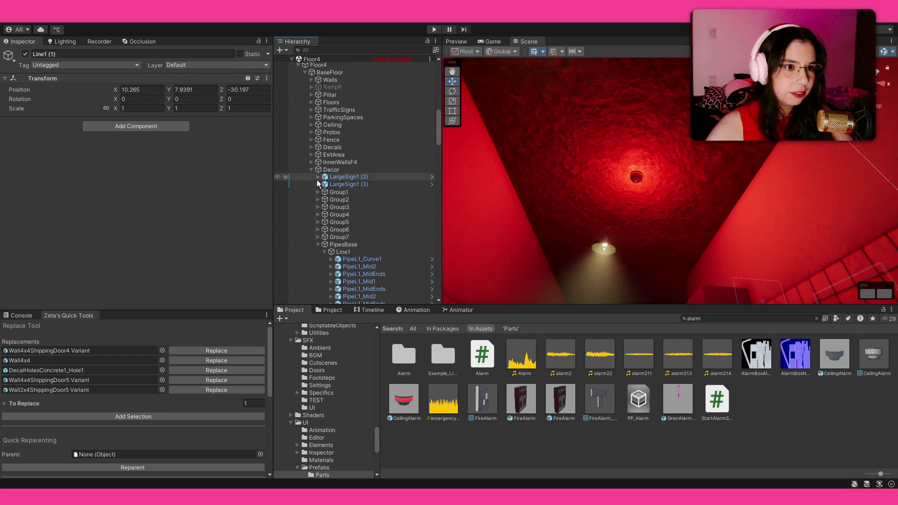
click(311, 170)
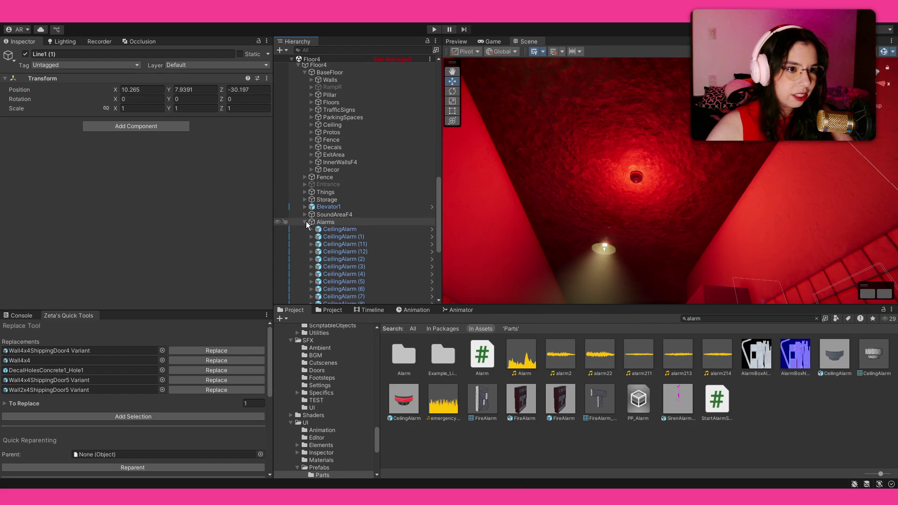
scroll(305, 218, up, 5)
click(347, 204)
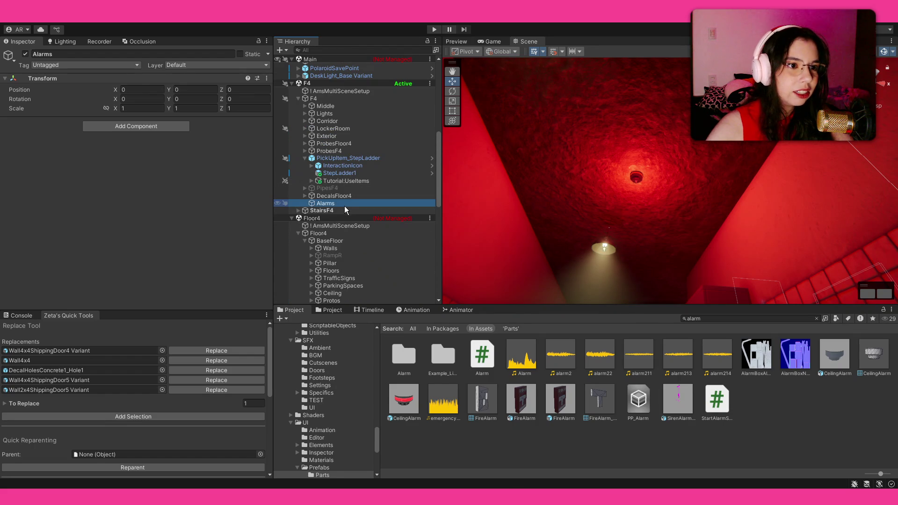
Set F4's Alarms group as the Quick Reparenting target parent.
click(148, 331)
scroll(140, 421, down, 3)
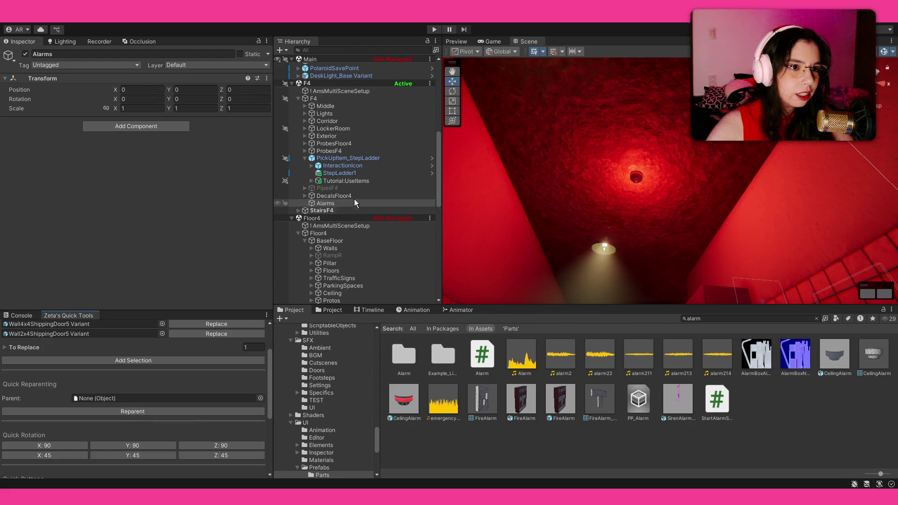
drag(326, 203, 143, 401)
Select four ceiling alarms across the rooms and red corridor in the Scene view.
click(634, 177)
mouse_move(634, 178)
mouse_down()
mouse_move(664, 73)
mouse_move(681, 251)
mouse_move(721, 248)
mouse_move(708, 171)
mouse_up()
shift+click(693, 150)
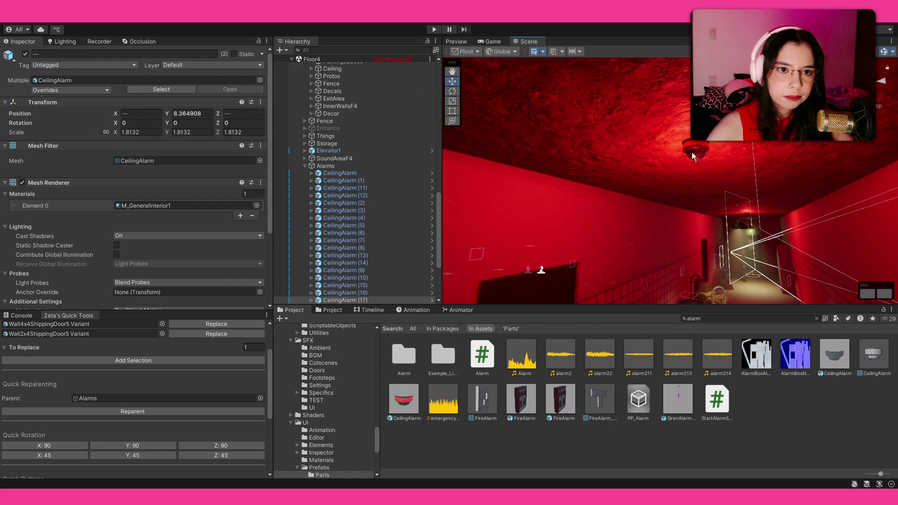
drag(625, 201, 746, 211)
shift+click(678, 144)
mouse_move(569, 215)
mouse_down()
mouse_move(641, 200)
mouse_move(651, 174)
mouse_up()
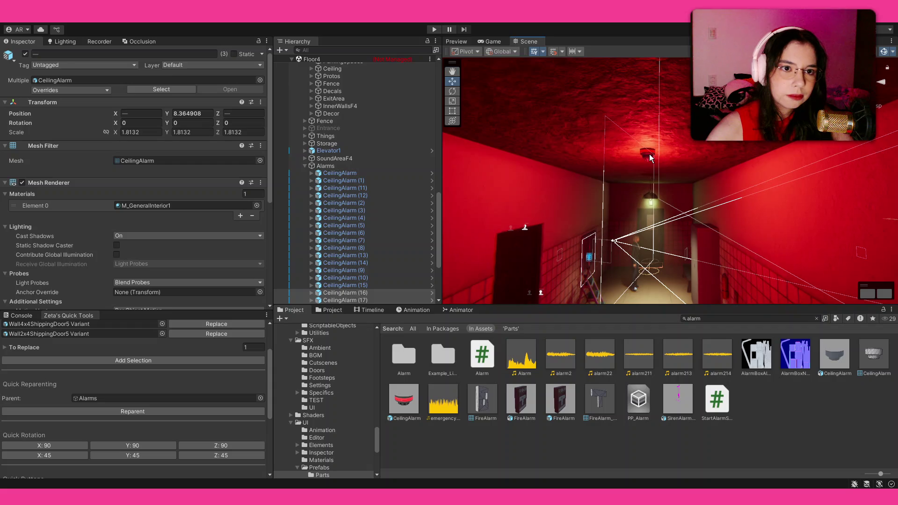
shift+click(646, 156)
mouse_move(686, 231)
mouse_down()
mouse_move(672, 246)
mouse_move(622, 251)
mouse_move(601, 201)
mouse_move(557, 187)
mouse_up()
Select a single ceiling alarm, then collapse Floor4's Alarms group.
click(545, 169)
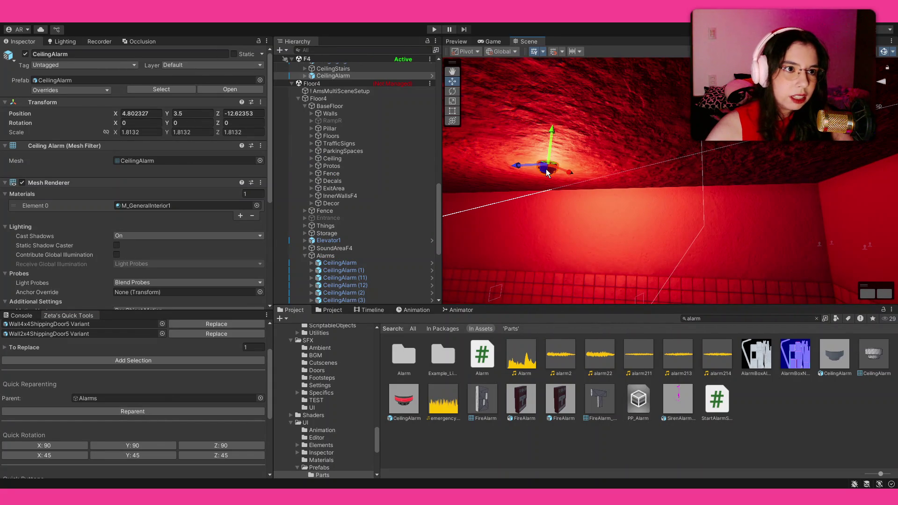
mouse_move(693, 249)
mouse_down()
mouse_move(599, 224)
mouse_move(446, 241)
mouse_move(489, 174)
mouse_move(503, 187)
mouse_up()
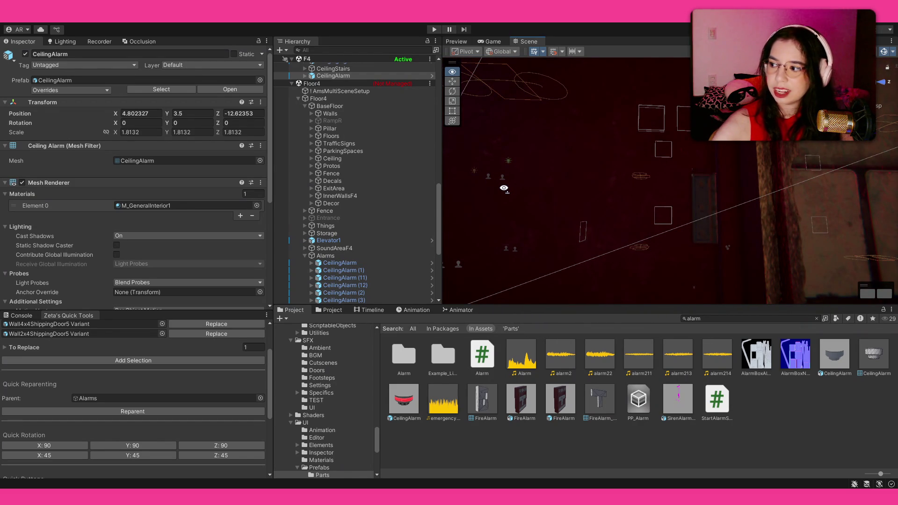
mouse_move(504, 188)
mouse_down()
mouse_move(633, 215)
mouse_move(794, 199)
mouse_up()
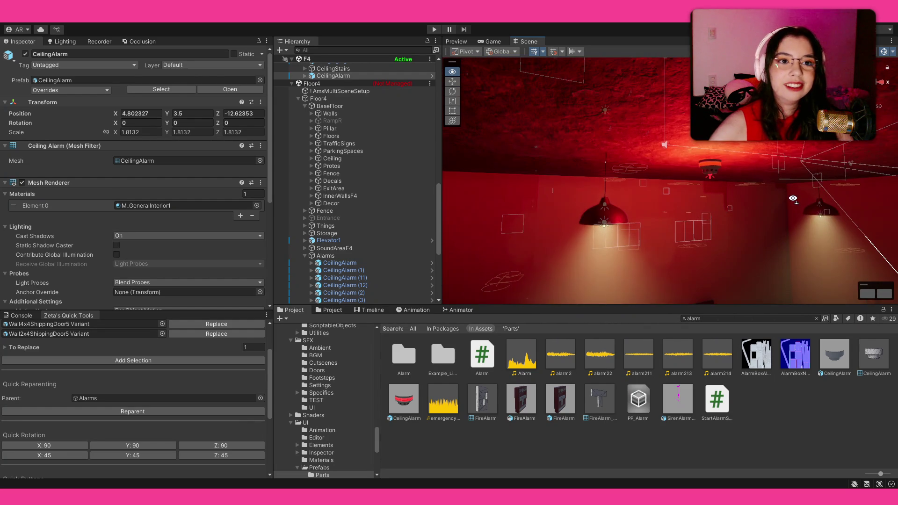
click(304, 255)
scroll(327, 268, down, 3)
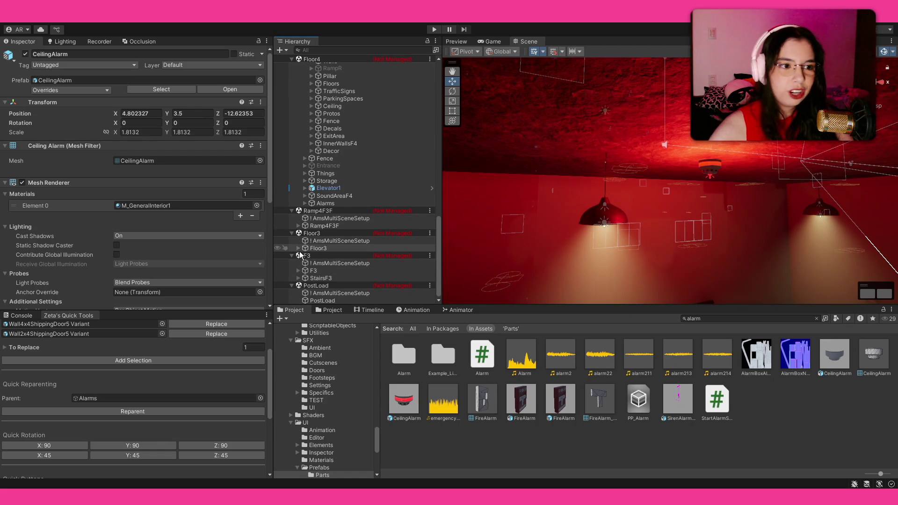
Select CeilingAlarm (18) through (15) and reparent them under the Alarms group.
click(310, 272)
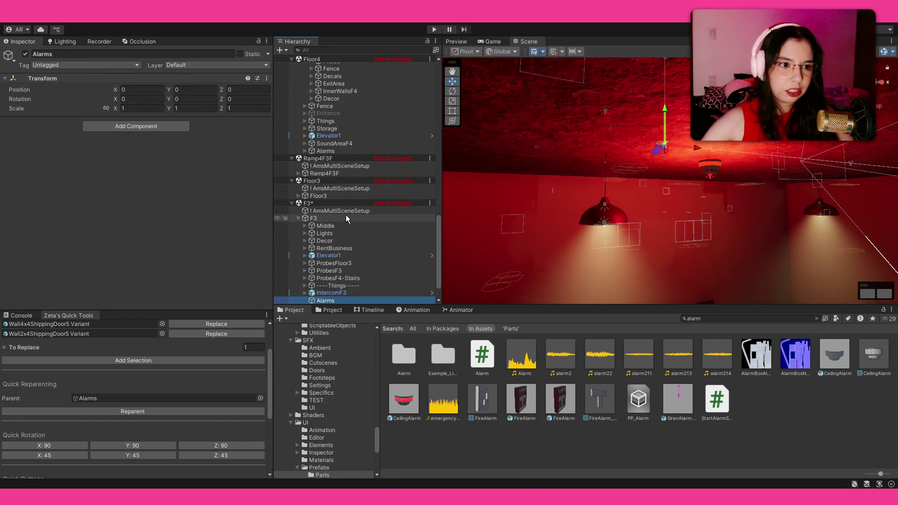
scroll(346, 218, down, 2)
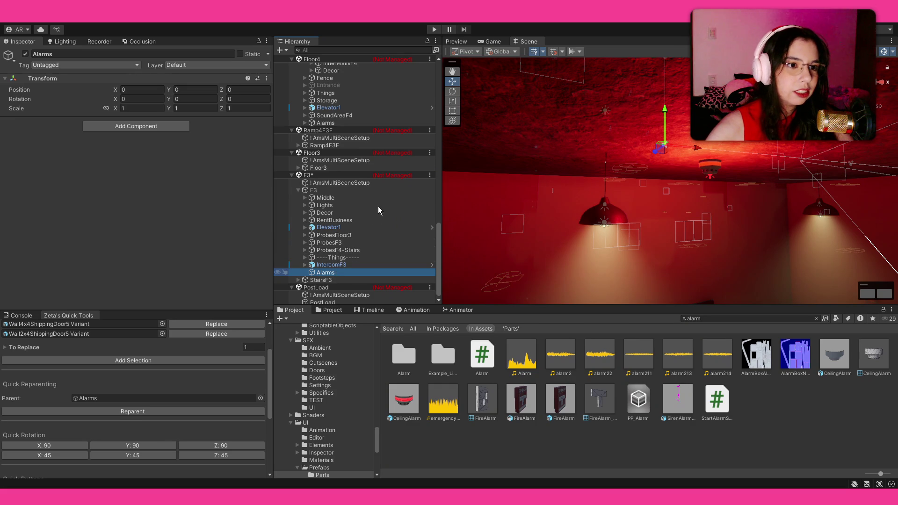
click(706, 164)
mouse_move(555, 216)
mouse_down()
mouse_move(754, 196)
mouse_move(467, 177)
mouse_up()
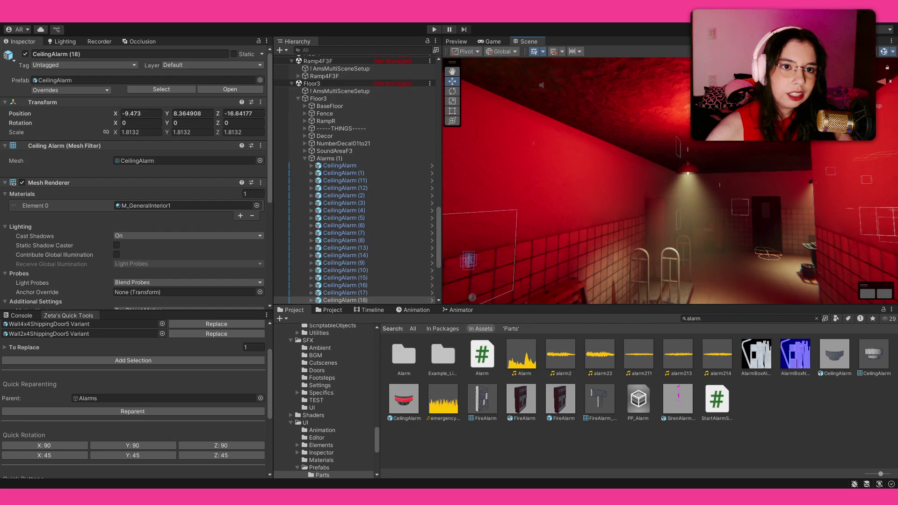
shift+click(681, 139)
mouse_move(681, 139)
mouse_down()
mouse_move(847, 194)
mouse_move(680, 142)
mouse_up()
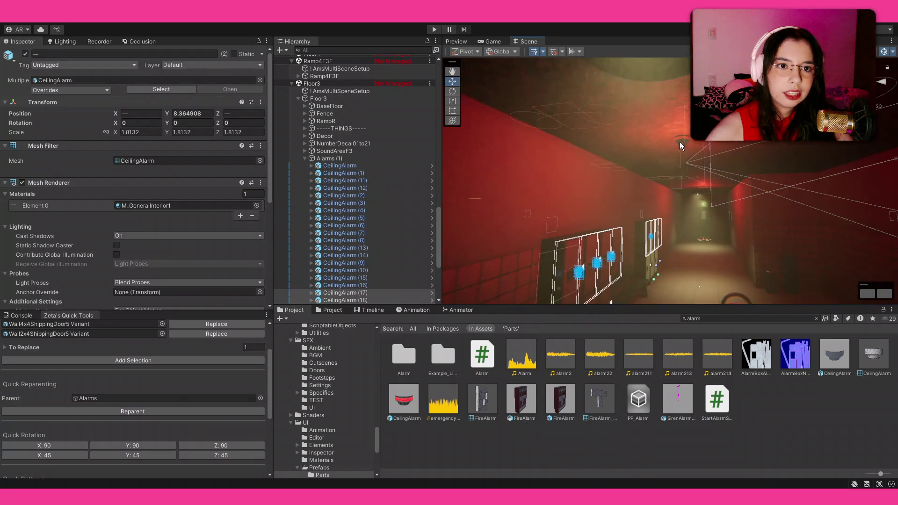
shift+click(680, 141)
drag(622, 181, 626, 184)
shift+click(618, 157)
scroll(126, 290, down, 1)
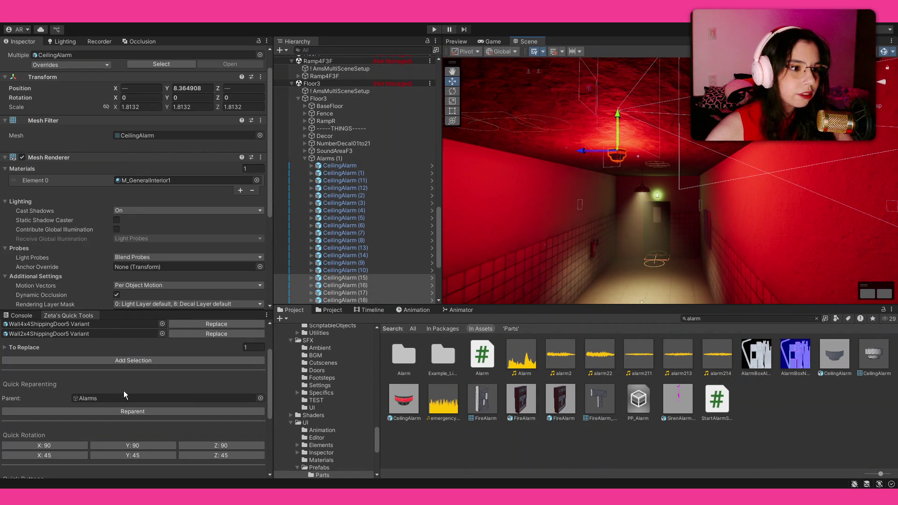
click(129, 412)
Move the corridor ceiling alarm to X 0.289 and Z -4.076.
mouse_move(615, 208)
mouse_down()
mouse_move(645, 188)
mouse_move(798, 194)
mouse_move(619, 187)
mouse_move(638, 119)
mouse_up()
click(638, 119)
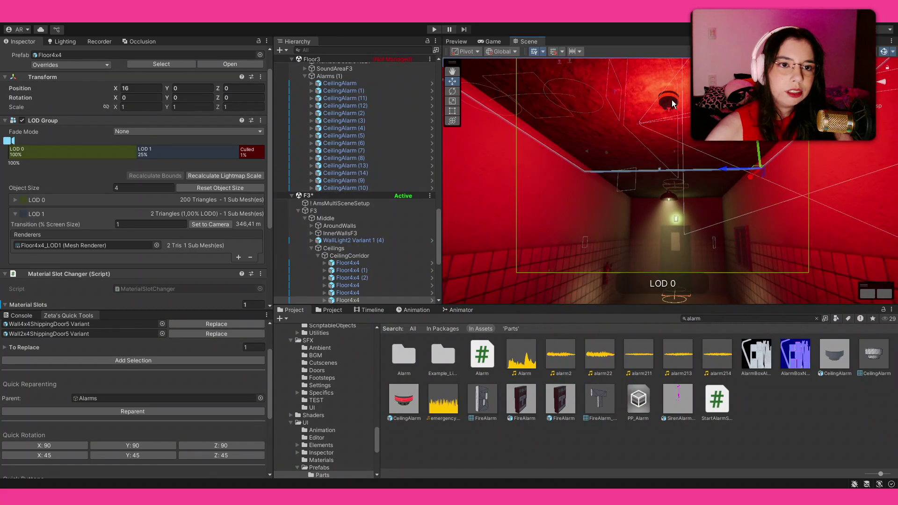
click(673, 104)
mouse_move(536, 210)
mouse_down()
mouse_move(229, 248)
mouse_move(155, 232)
mouse_move(226, 260)
mouse_move(663, 155)
mouse_move(611, 131)
mouse_move(768, 158)
mouse_up()
mouse_move(653, 139)
mouse_down()
mouse_move(834, 170)
mouse_move(741, 144)
mouse_move(697, 150)
mouse_move(731, 151)
mouse_up()
drag(627, 195, 688, 195)
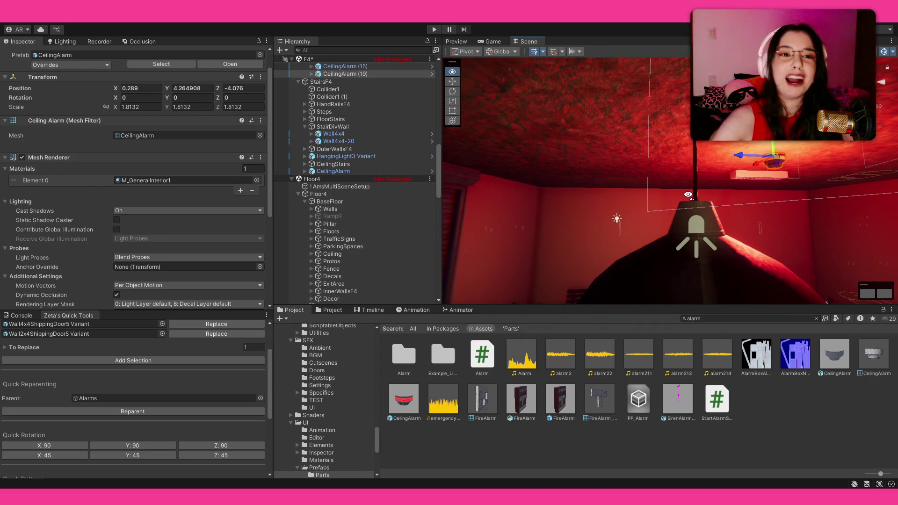
mouse_move(688, 195)
mouse_down()
mouse_move(753, 208)
mouse_move(79, 203)
mouse_move(105, 241)
mouse_move(75, 209)
mouse_up()
Duplicate the alarm as CeilingAlarm (20) and slide the copy along X to -7.468.
key(ctrl+d)
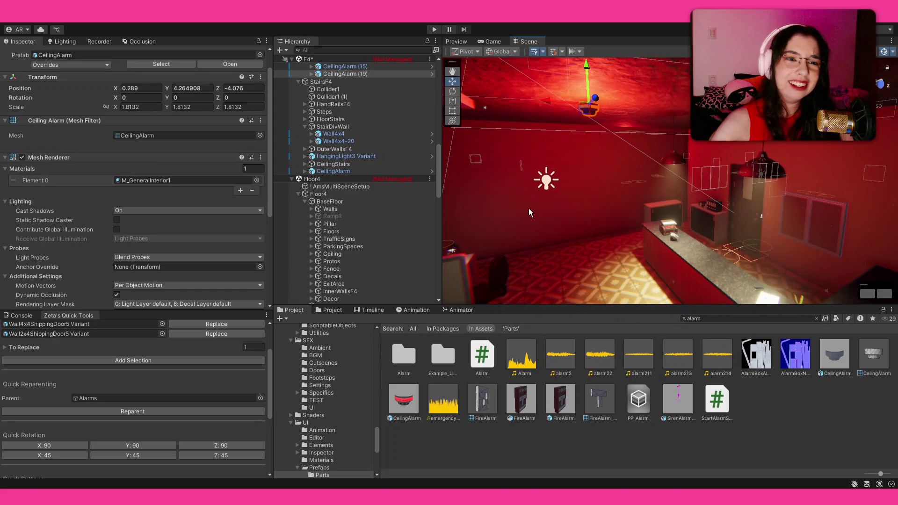
mouse_move(552, 99)
mouse_down()
mouse_move(766, 140)
mouse_move(700, 147)
mouse_move(625, 113)
mouse_move(741, 156)
mouse_move(464, 178)
mouse_move(527, 248)
mouse_up()
drag(564, 242, 616, 232)
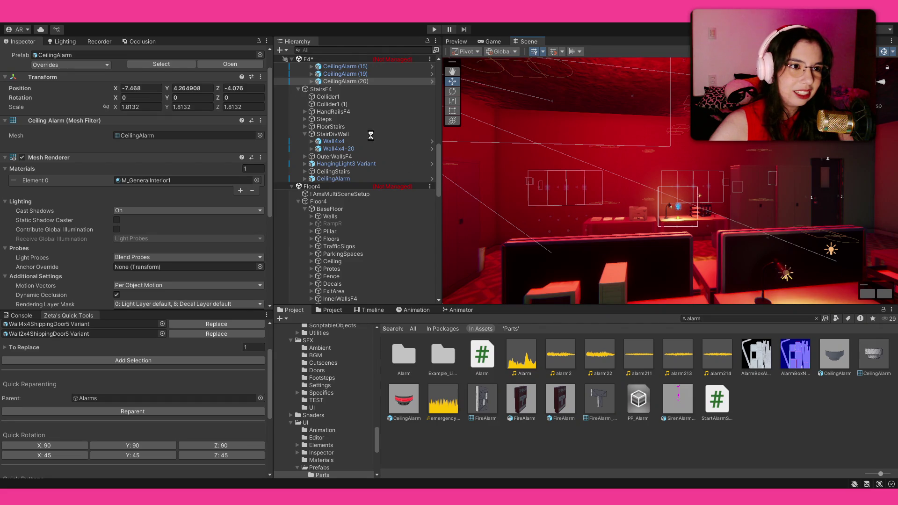
scroll(370, 135, up, 3)
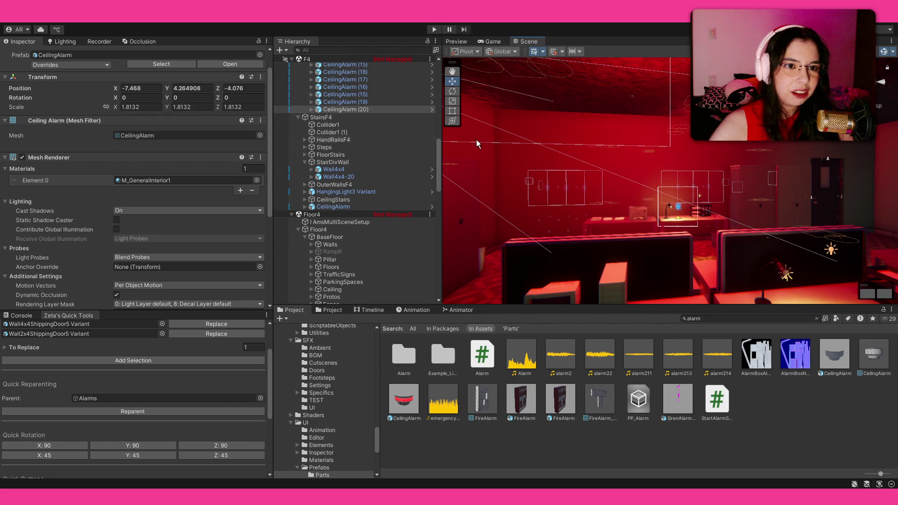
scroll(352, 176, up, 10)
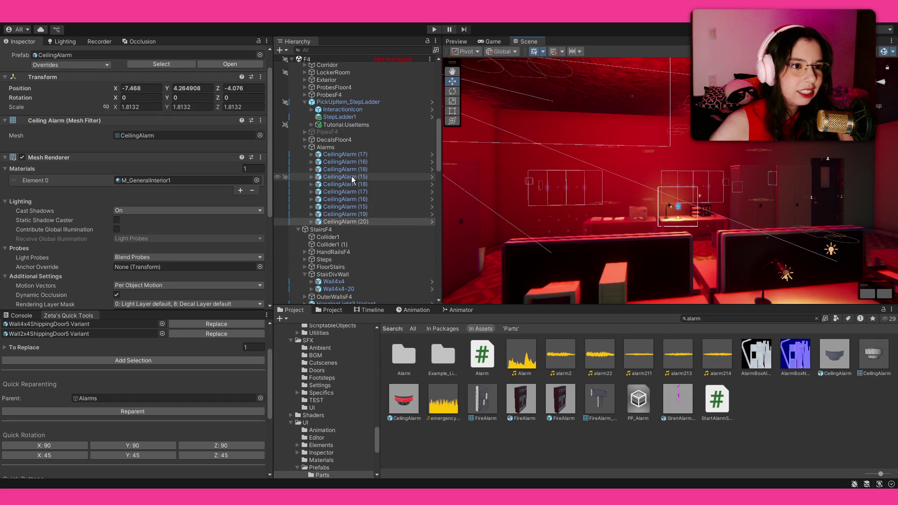
drag(655, 141, 682, 111)
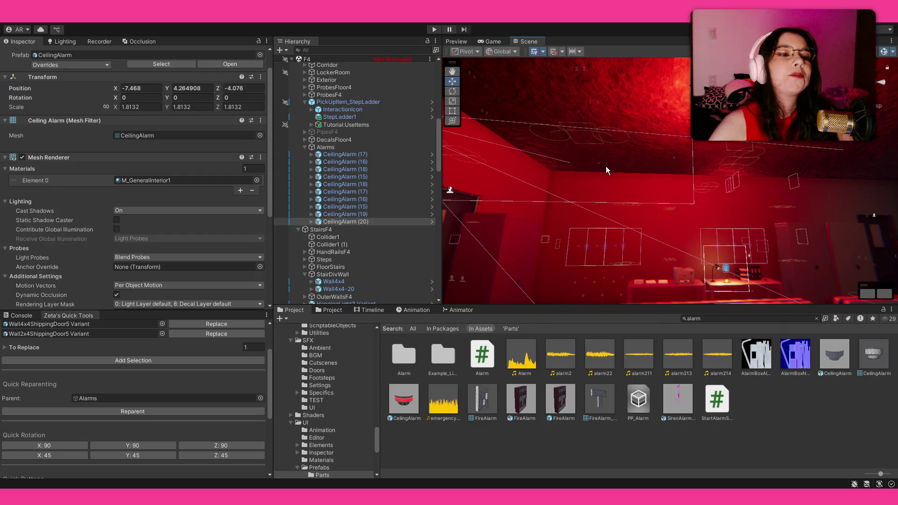
click(135, 398)
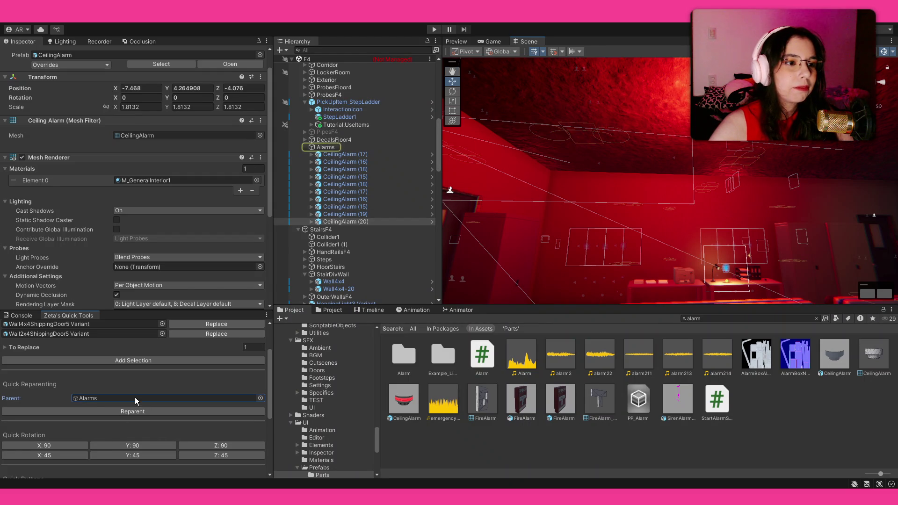
Set F3's Alarms group as the Quick Reparenting parent.
scroll(374, 251, down, 10)
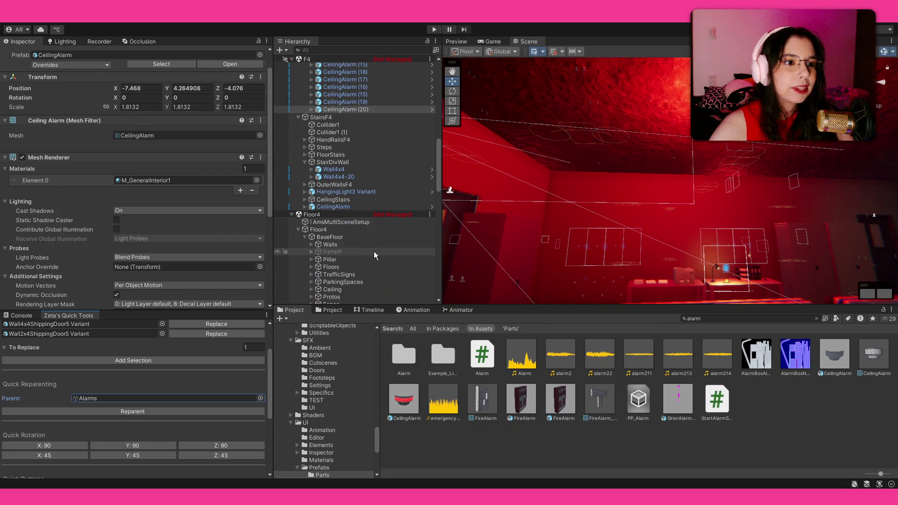
scroll(375, 255, down, 10)
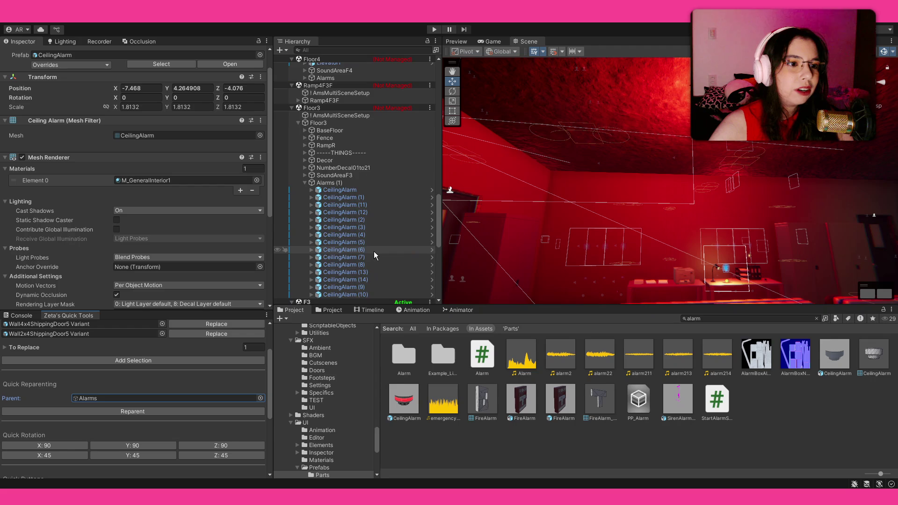
scroll(374, 253, down, 3)
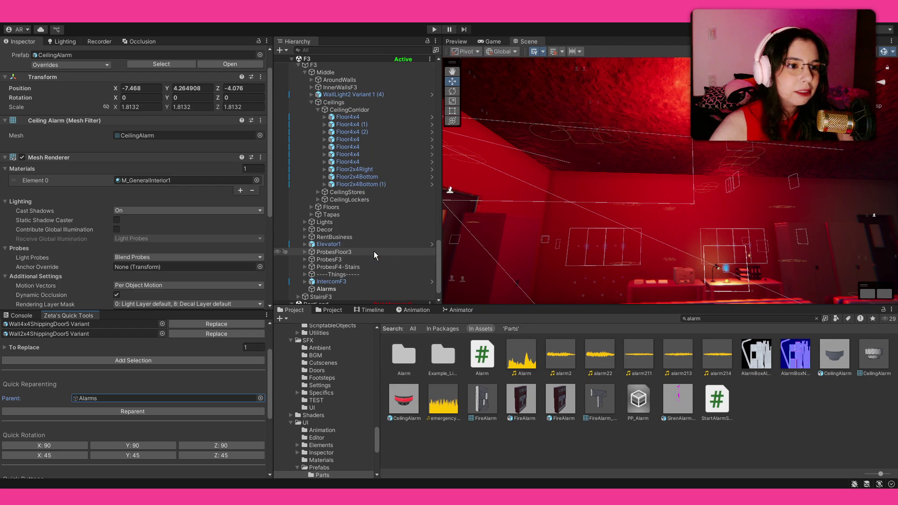
scroll(352, 253, down, 3)
click(340, 271)
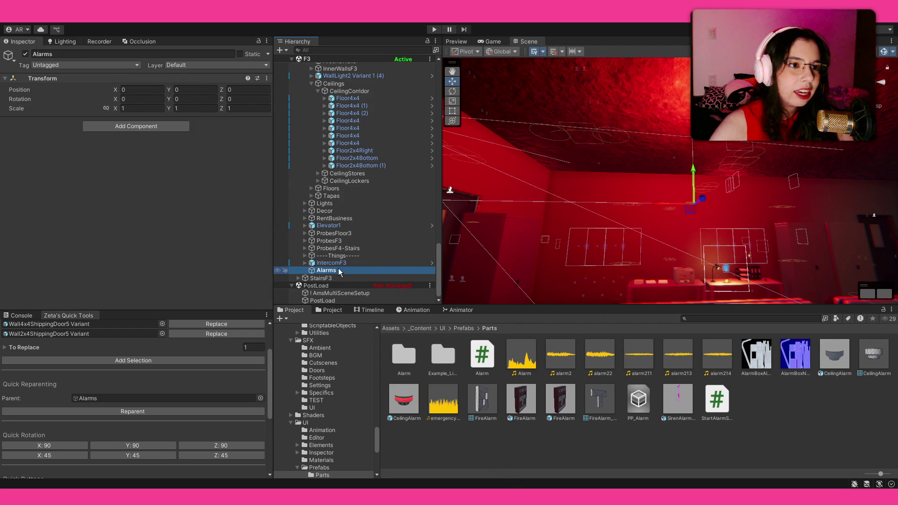
click(209, 398)
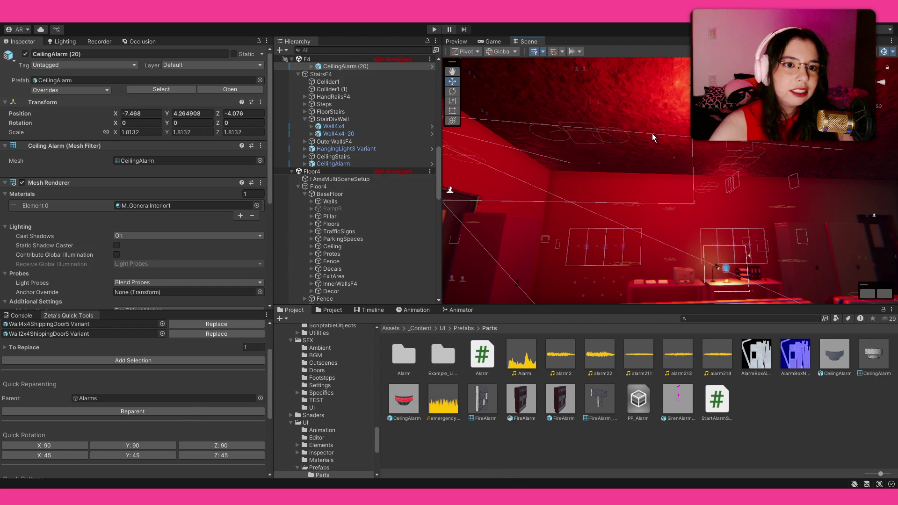
Reparent CeilingAlarm (20) and a second ceiling alarm under F3's Alarms.
click(566, 202)
key(f)
mouse_move(608, 155)
mouse_down()
mouse_move(526, 140)
mouse_move(547, 126)
mouse_up()
shift+click(650, 128)
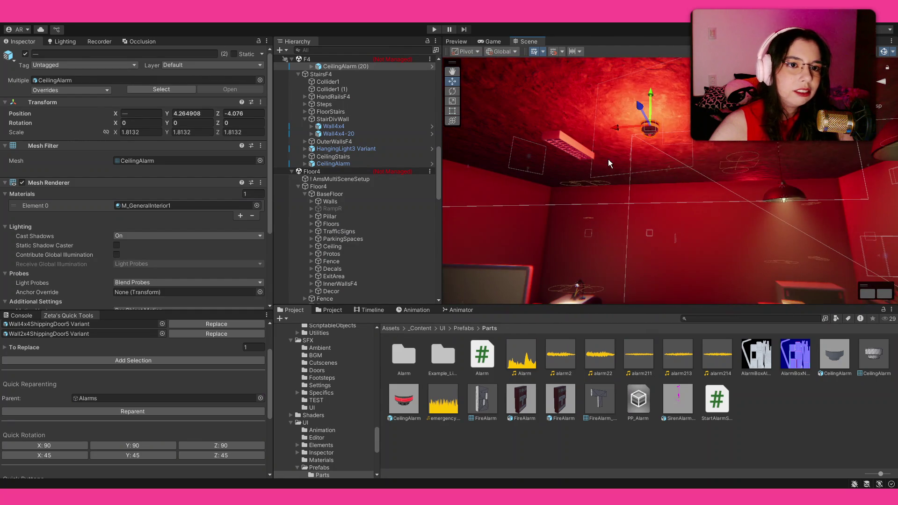
click(139, 411)
drag(701, 168, 838, 151)
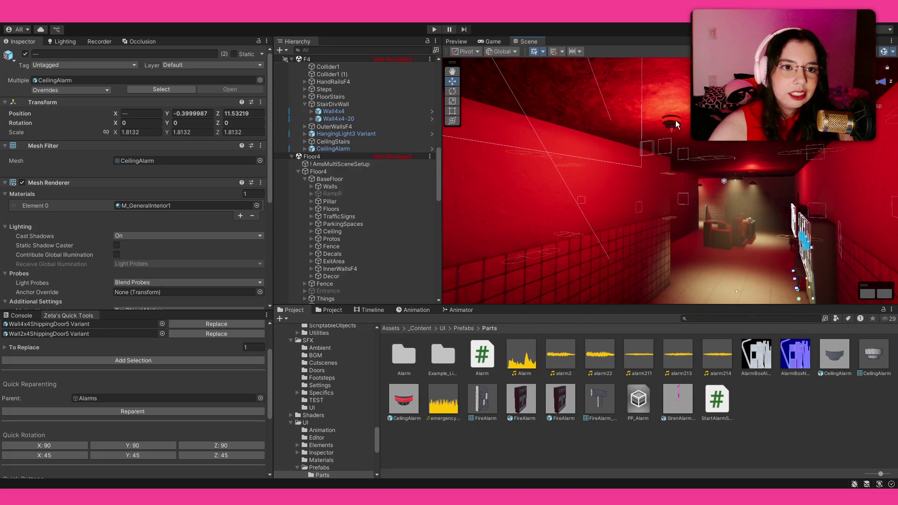
Reparent CeilingAlarm (15) and two more ceiling alarms under F3's Alarms group.
click(669, 137)
mouse_move(597, 158)
mouse_down()
mouse_move(650, 173)
mouse_move(654, 105)
mouse_up()
shift+click(642, 71)
mouse_move(651, 158)
mouse_down()
mouse_move(555, 147)
mouse_move(591, 136)
mouse_up()
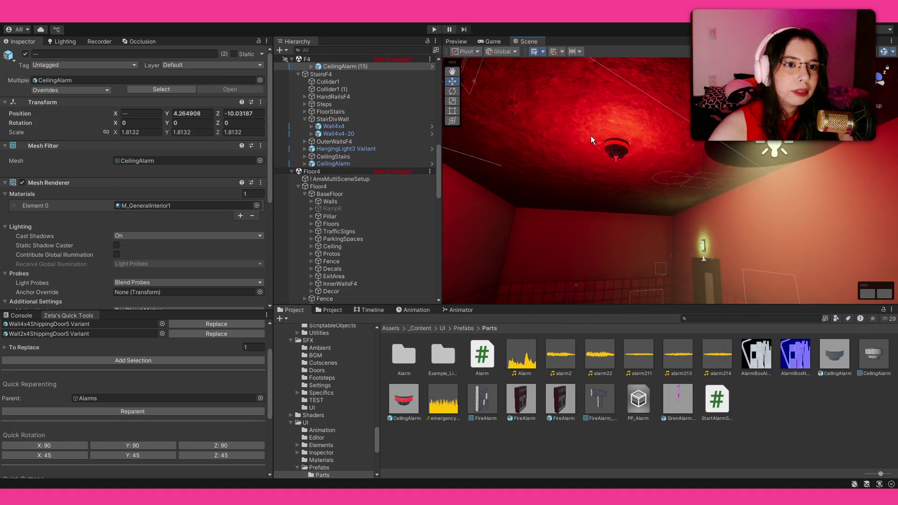
shift+click(616, 151)
key(f)
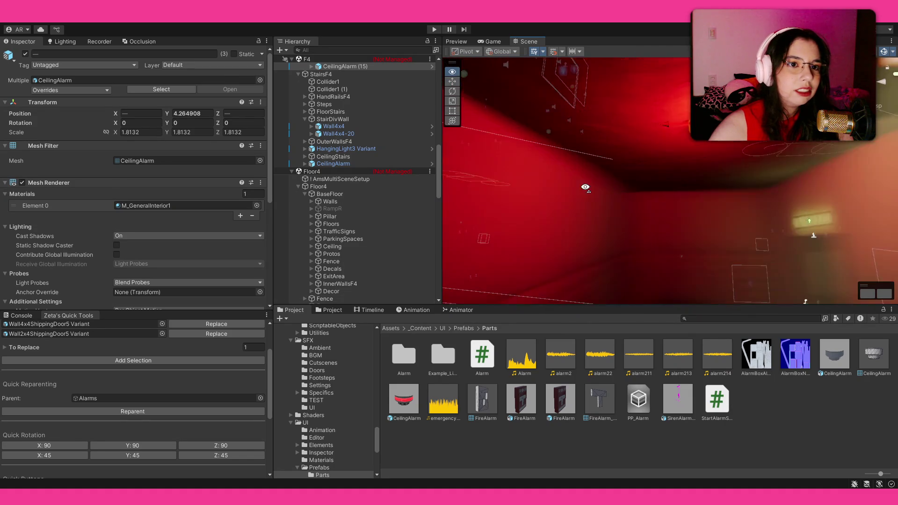
click(128, 412)
Disable the Alarms group, then re-enable it with Alt+Shift+A.
mouse_move(669, 218)
mouse_down()
mouse_move(690, 204)
mouse_move(678, 213)
mouse_up()
click(608, 198)
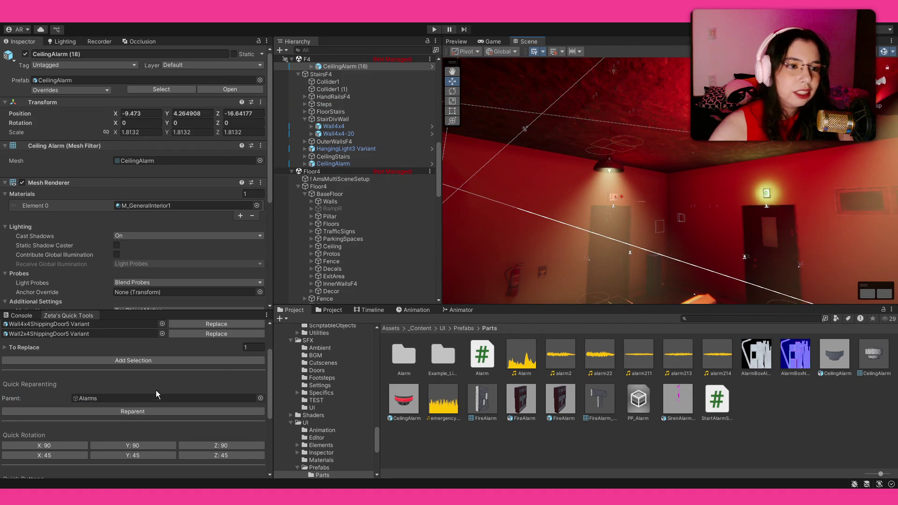
scroll(350, 189, down, 3)
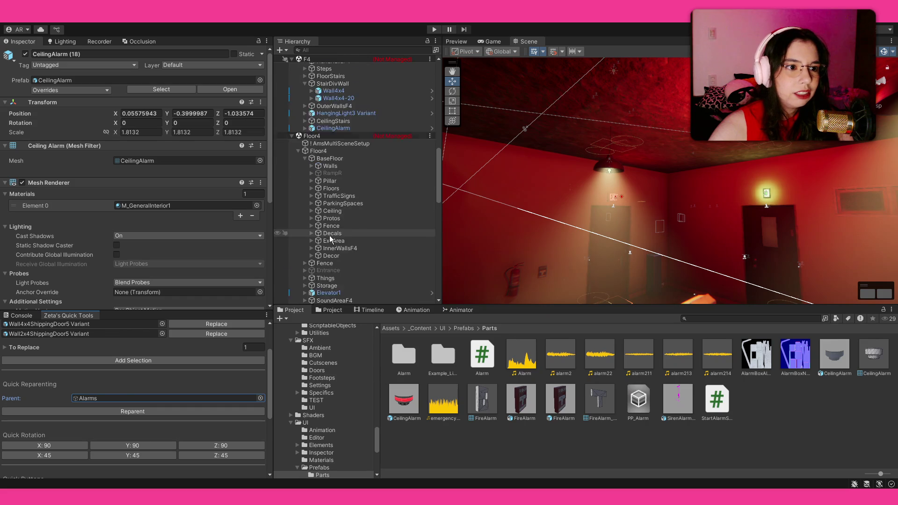
click(129, 398)
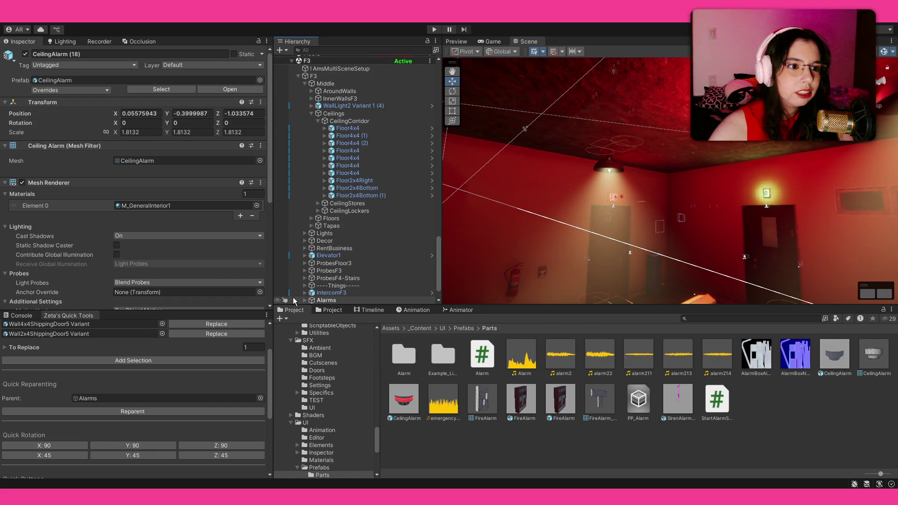
click(330, 301)
click(26, 54)
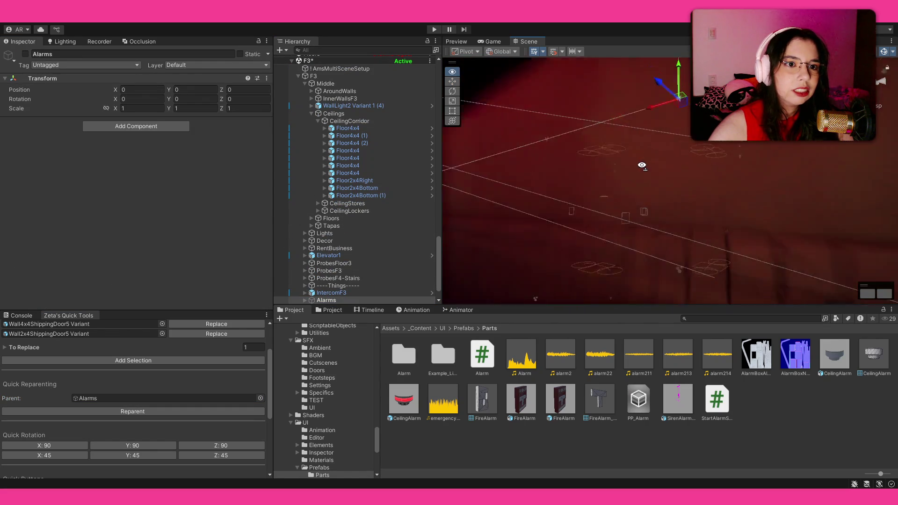
mouse_move(406, 145)
mouse_down()
mouse_move(386, 88)
mouse_move(380, 94)
mouse_move(491, 194)
mouse_move(499, 175)
mouse_move(671, 177)
mouse_up()
key(alt+shift+a)
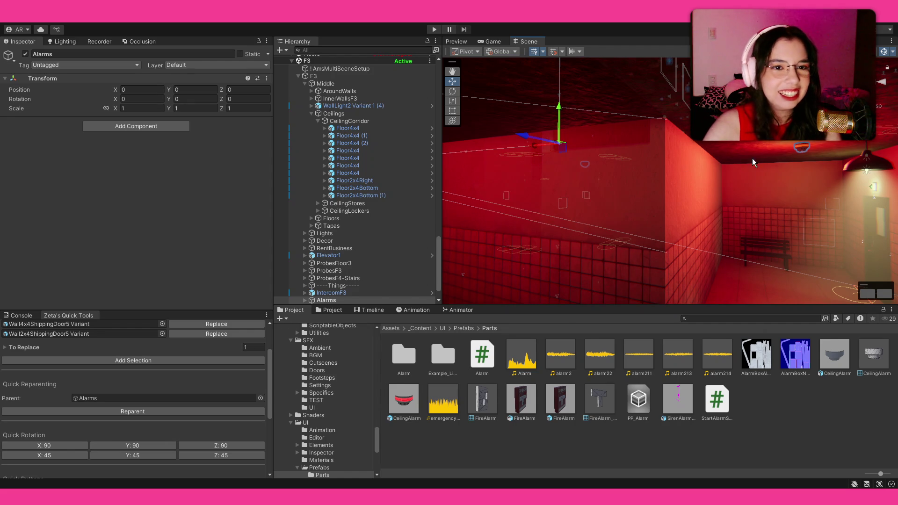
Switch off the Point Light child in the CeilingAlarm prefab and return to the scene.
key(f)
click(527, 180)
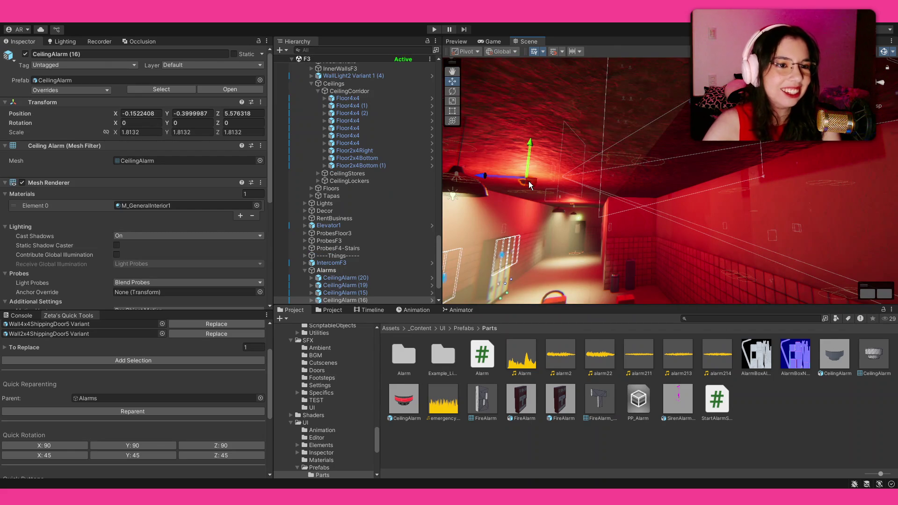
click(251, 91)
click(332, 86)
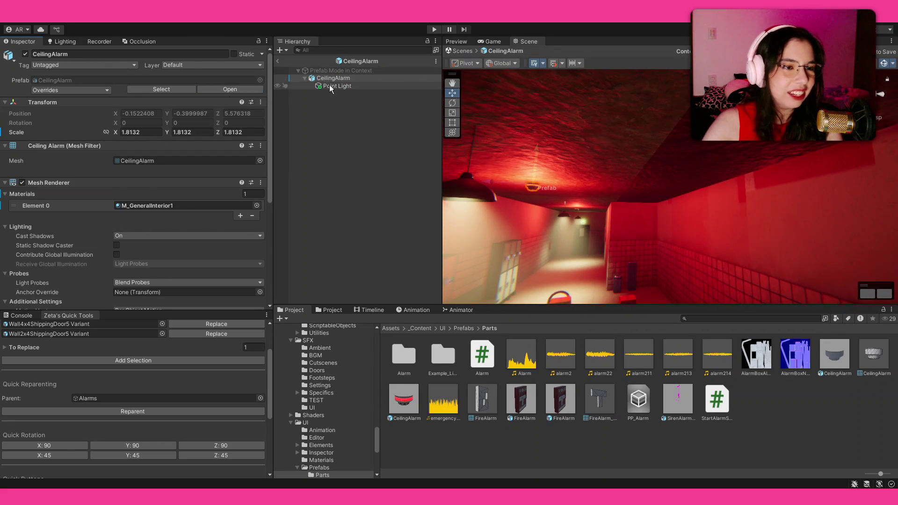
click(26, 54)
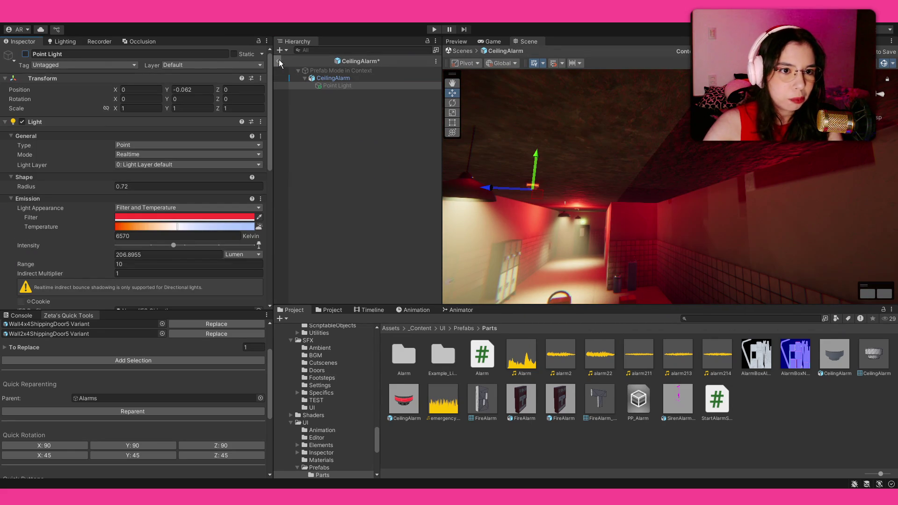
click(627, 284)
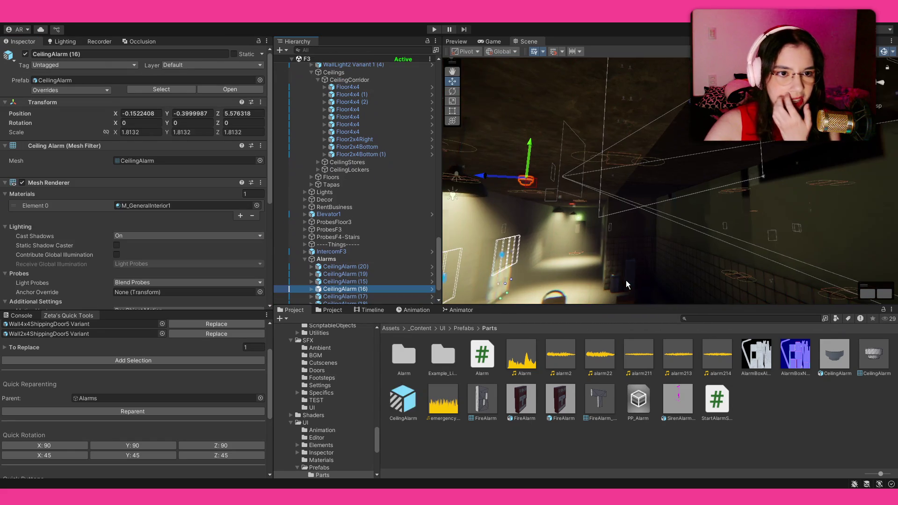
mouse_move(589, 234)
mouse_down()
mouse_move(768, 255)
mouse_move(496, 255)
mouse_move(569, 233)
mouse_up()
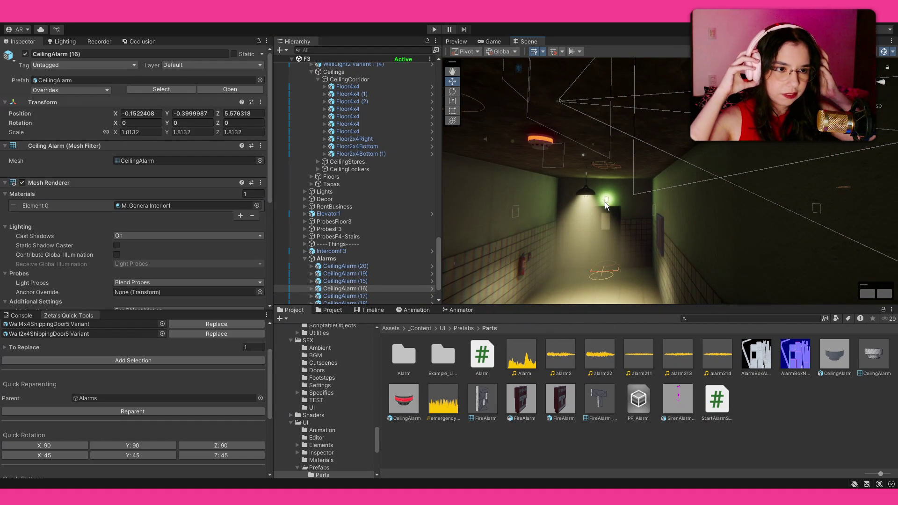
mouse_move(604, 201)
mouse_down()
mouse_move(562, 206)
mouse_move(780, 213)
mouse_move(799, 179)
mouse_up()
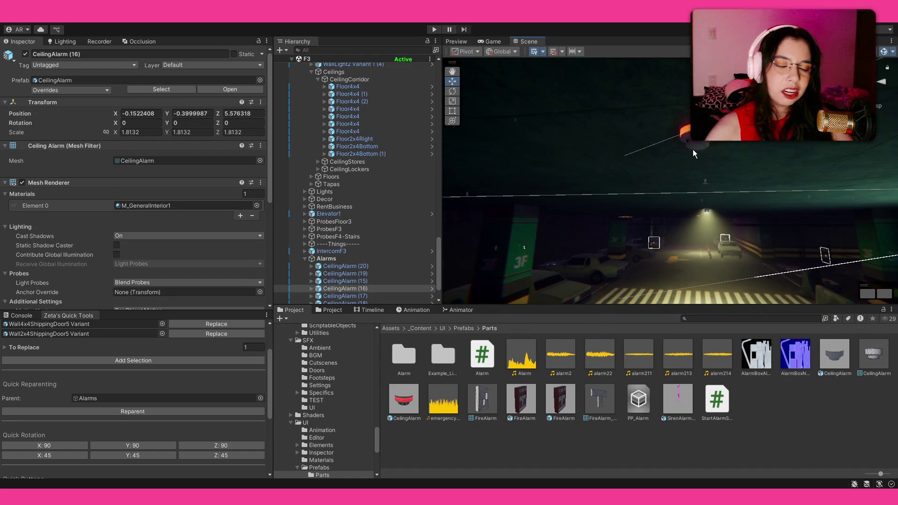
Orbit over to the parking area and collapse the Alarms group in the Hierarchy.
scroll(692, 150, up, 4)
drag(686, 166, 710, 176)
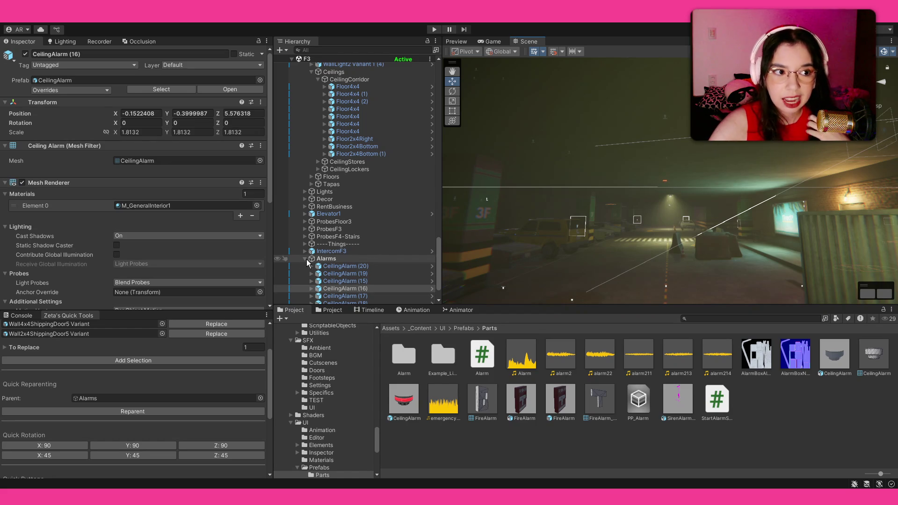
click(306, 260)
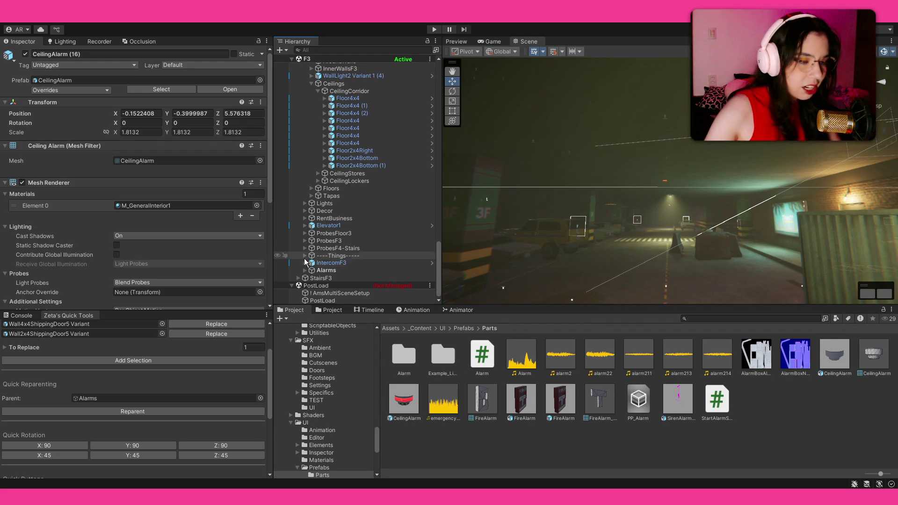
Select the Main scene row at the top of the Hierarchy.
mouse_move(583, 224)
mouse_down()
mouse_move(651, 216)
mouse_move(622, 220)
mouse_up()
scroll(313, 139, down, 10)
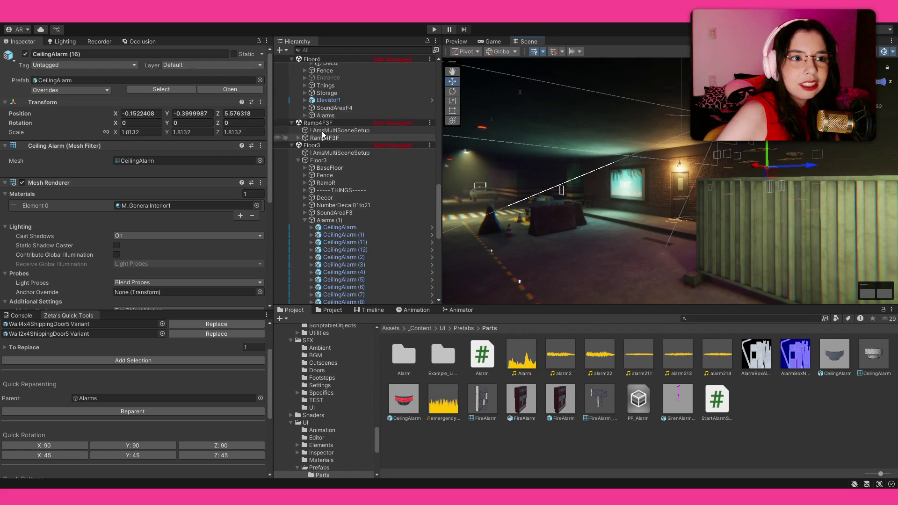
scroll(374, 75, up, 10)
click(380, 59)
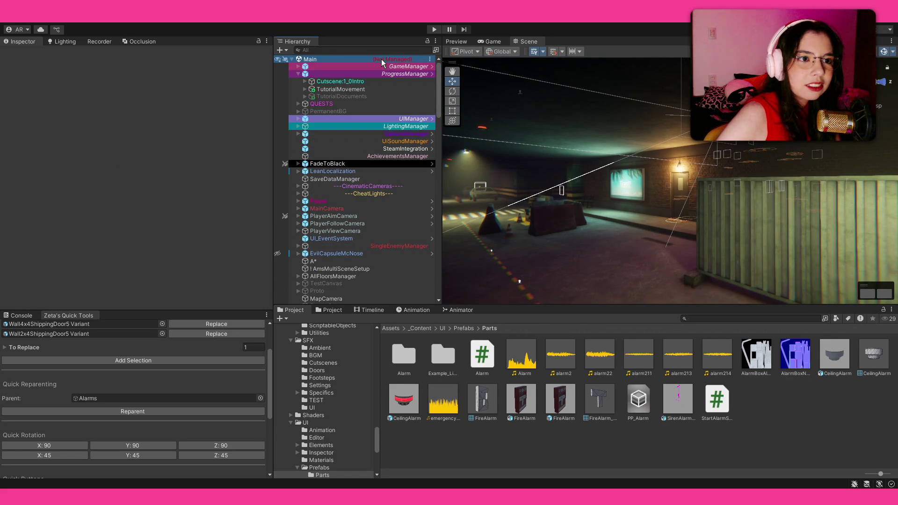
scroll(607, 225, up, 5)
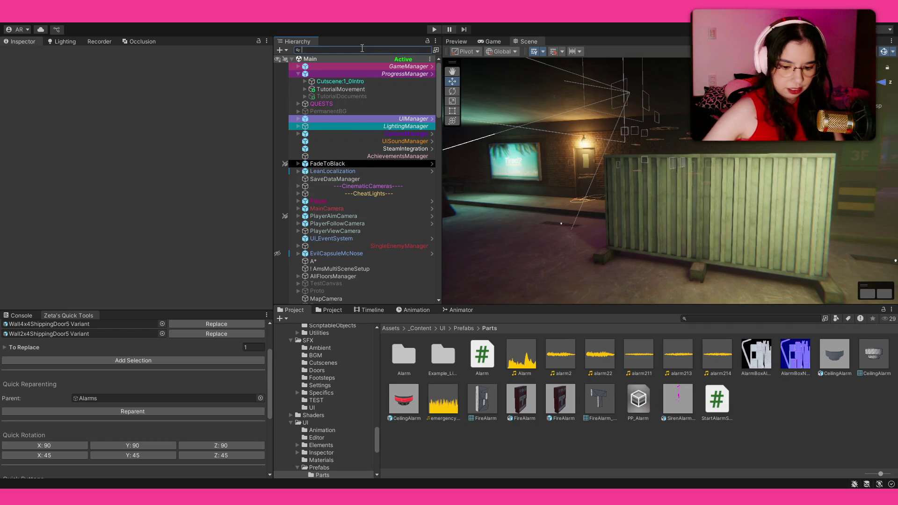
Find and select the Cutscene:3_1LostSight object, frame it in view, and open its timeline.
text(3_1)
click(368, 65)
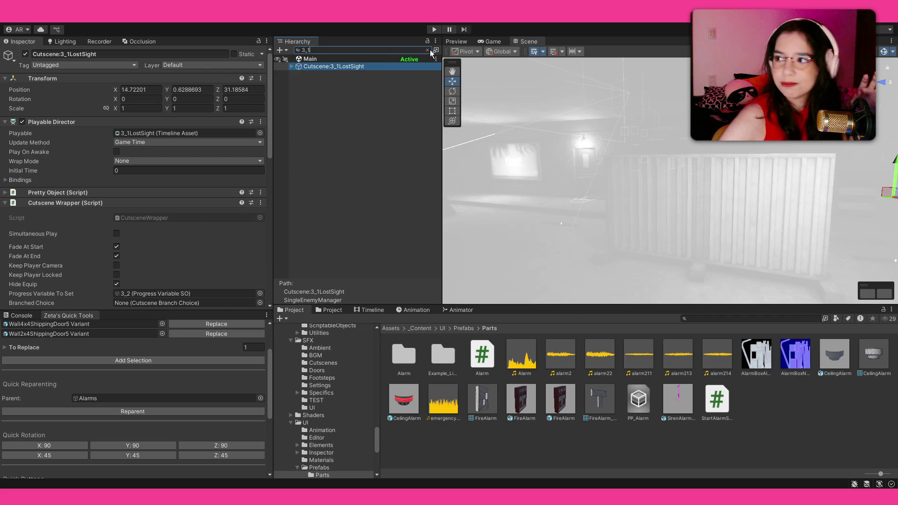
click(428, 50)
key(f)
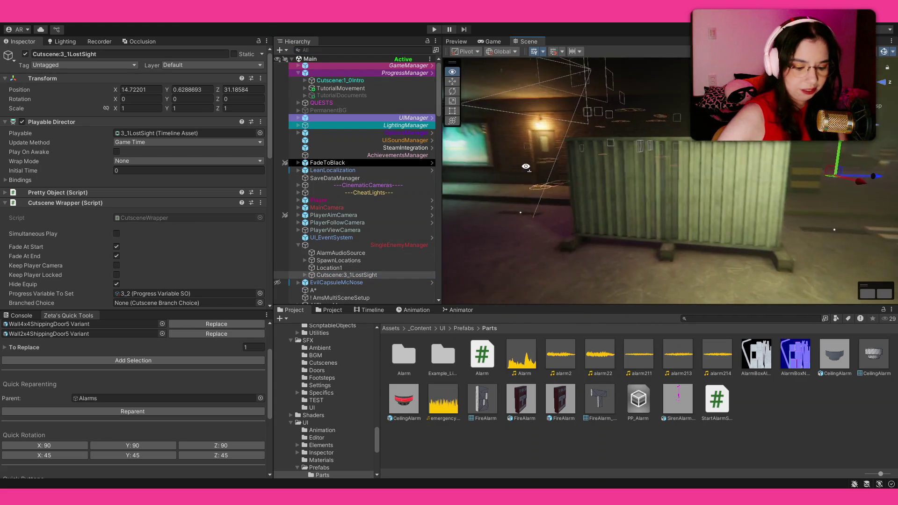
drag(558, 166, 555, 146)
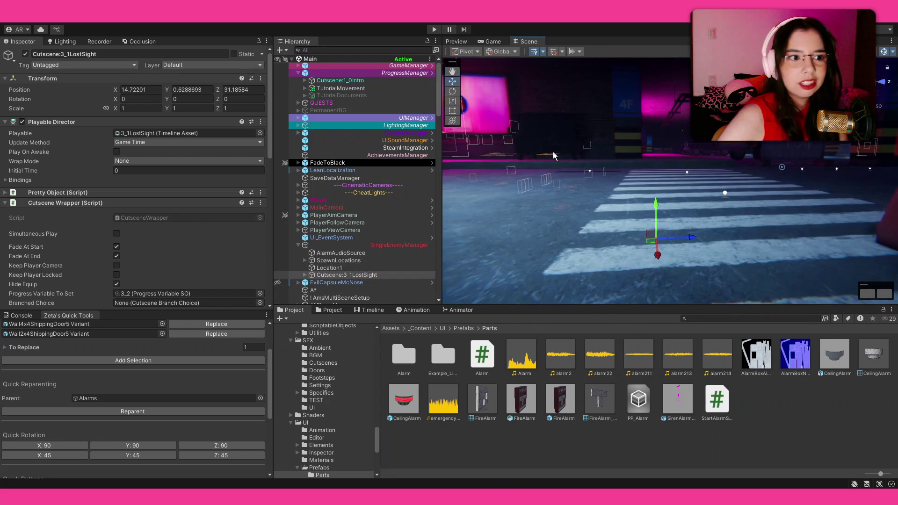
click(491, 41)
click(366, 311)
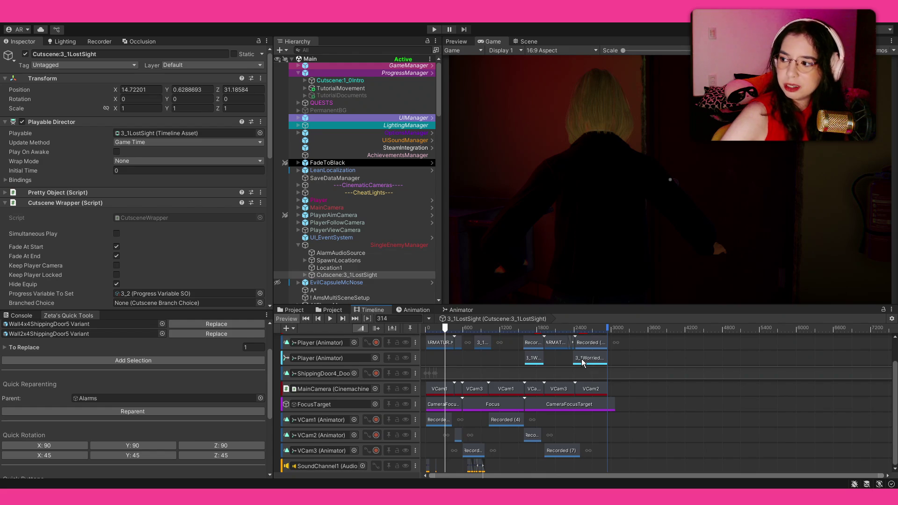
Preview the cutscene from frame 0, then add a second audio track, Audio Track (1).
drag(438, 327, 420, 329)
scroll(453, 352, up, 3)
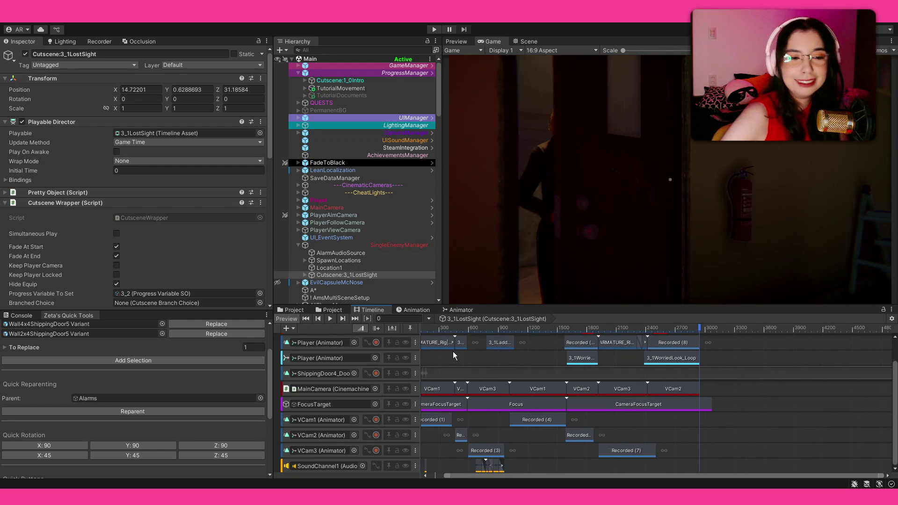
scroll(441, 350, up, 2)
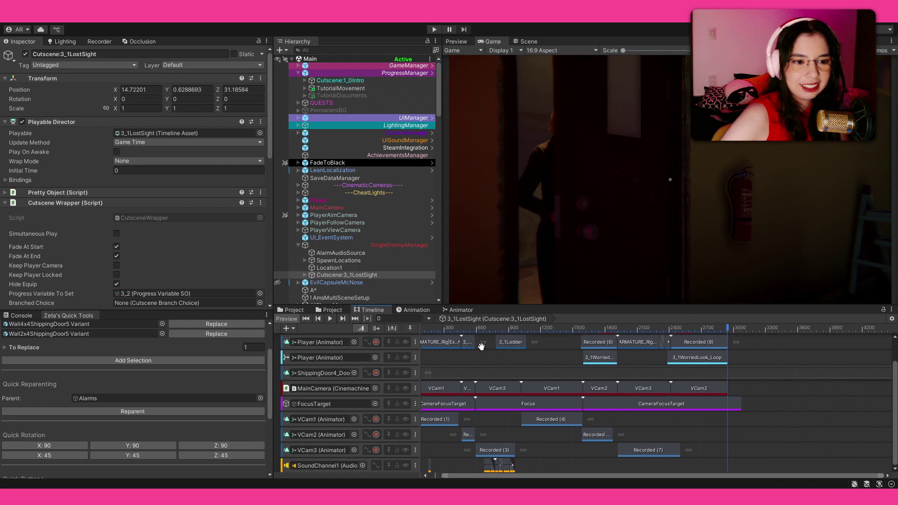
scroll(610, 342, up, 2)
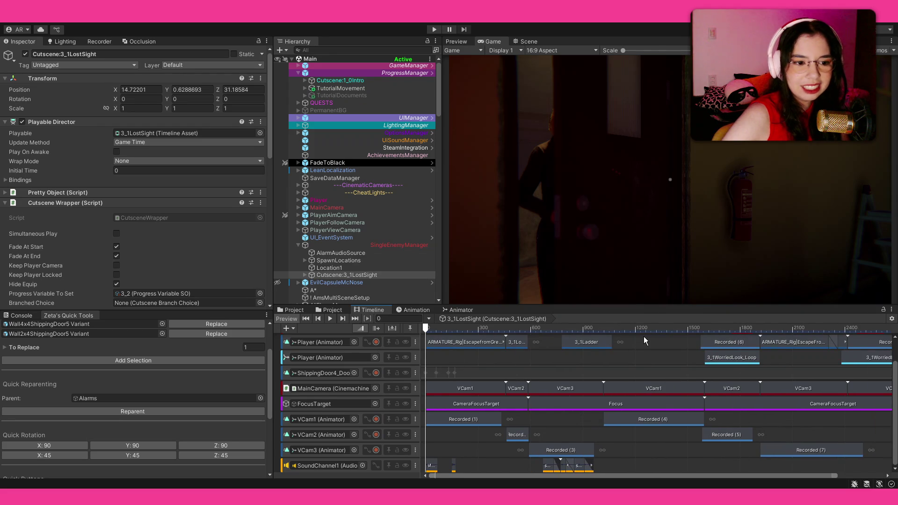
key(space)
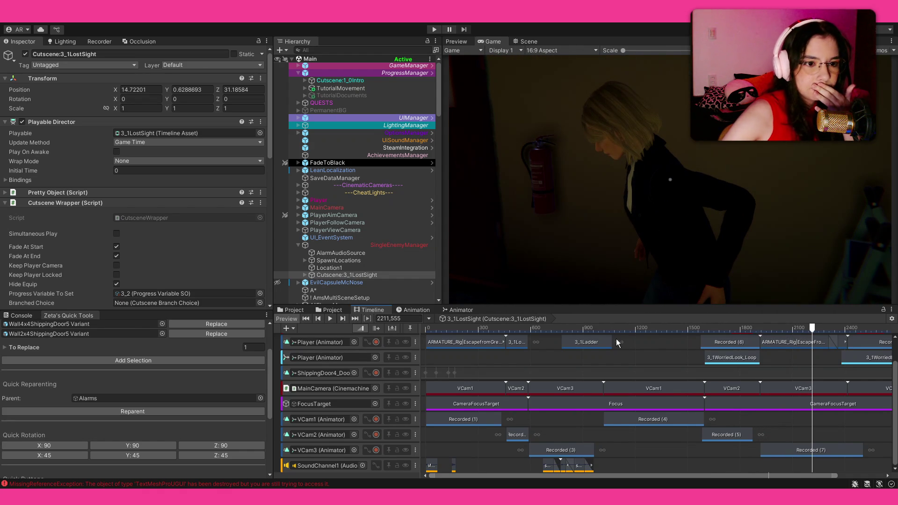
mouse_move(634, 328)
mouse_down()
mouse_move(706, 327)
mouse_move(484, 329)
mouse_move(480, 340)
mouse_move(521, 378)
mouse_up()
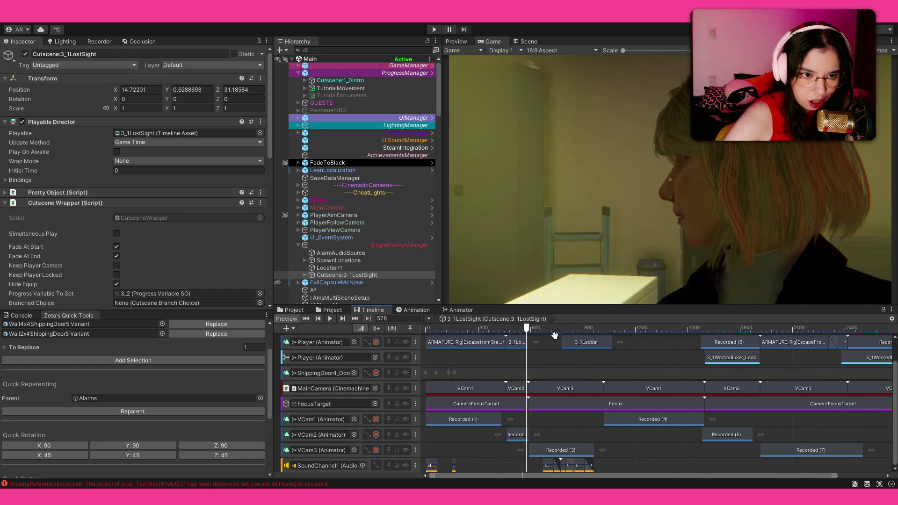
drag(504, 329, 397, 337)
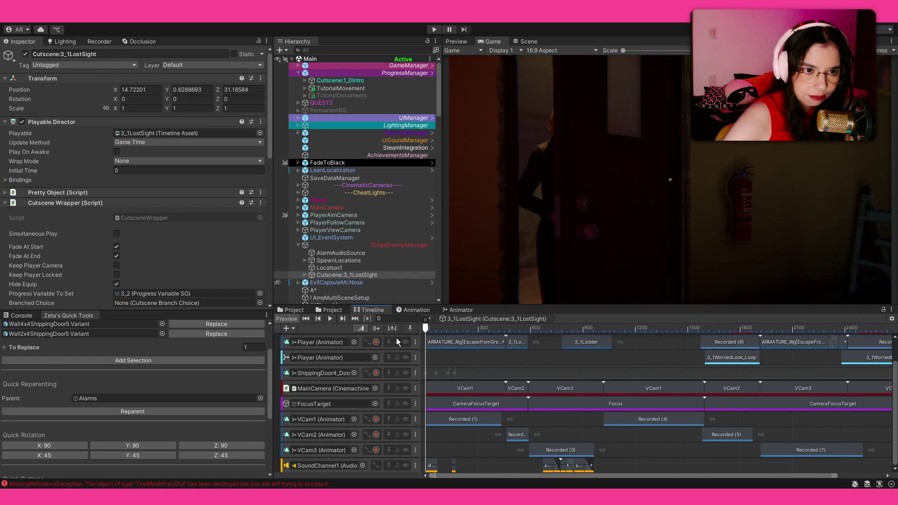
key(space)
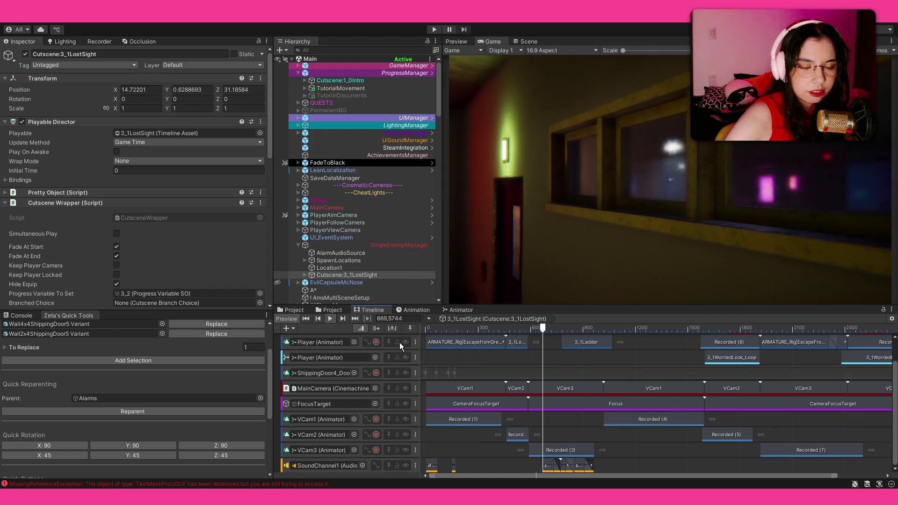
key(space)
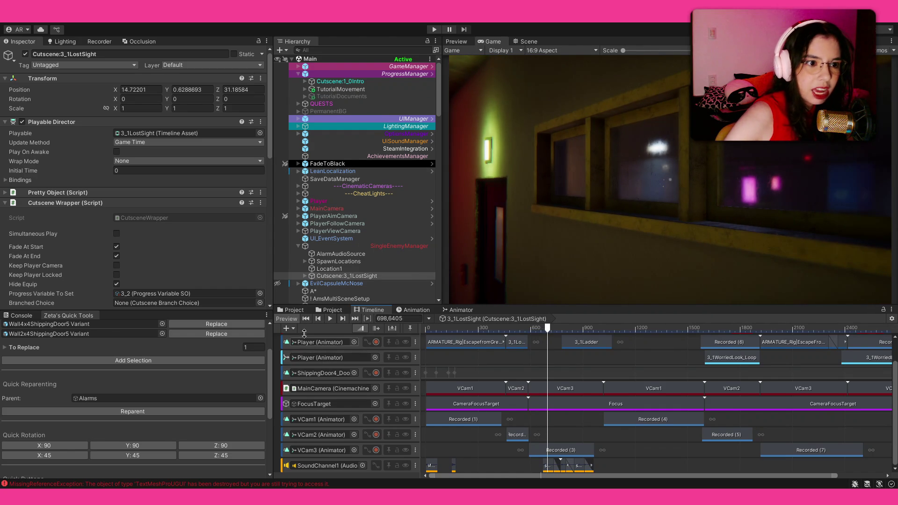
key(ctrl+z)
key(ctrl+z)
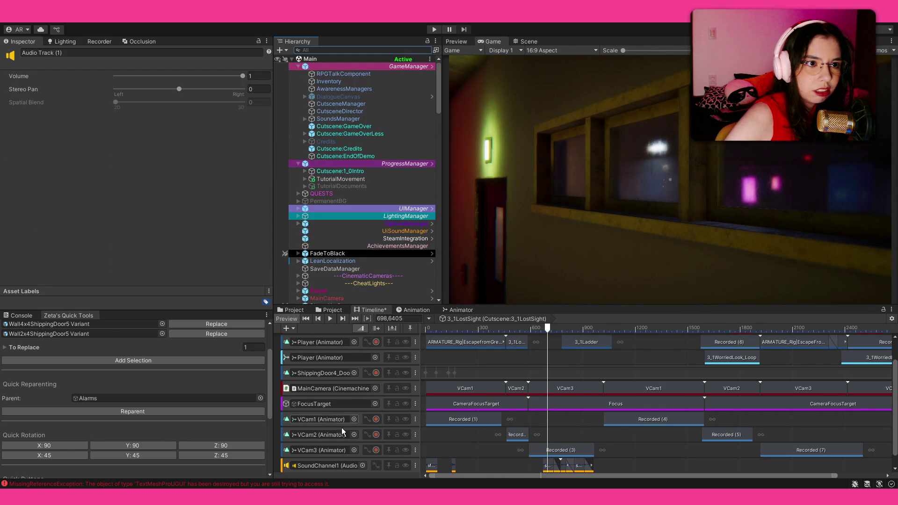
Bind SoundChannel2 from SoundsManager to the new track and paste drone_sus2_loop at frame 0.
click(305, 118)
mouse_move(346, 134)
mouse_down()
mouse_move(300, 472)
mouse_move(313, 470)
mouse_up()
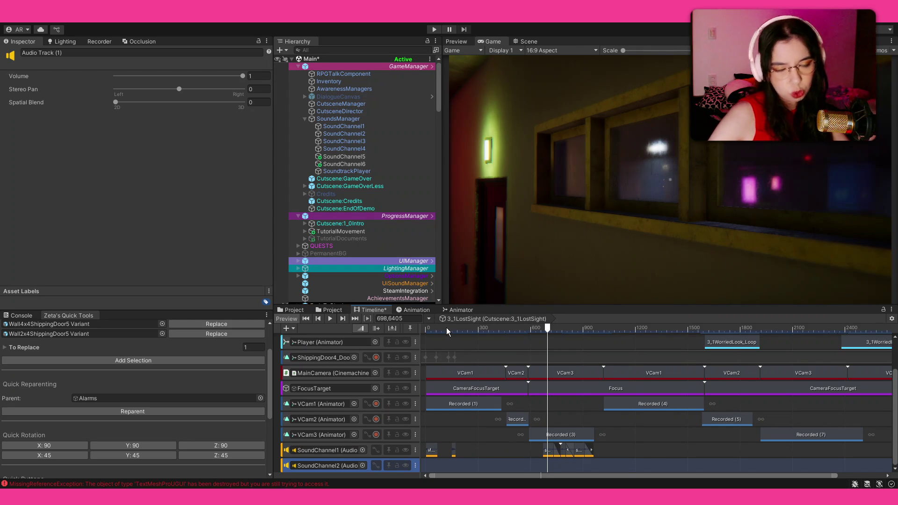
drag(446, 327, 420, 325)
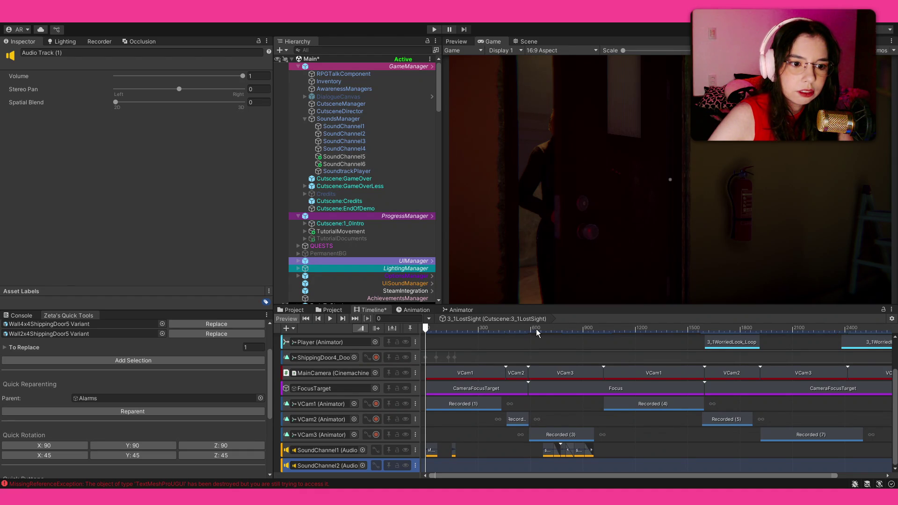
key(ctrl+v)
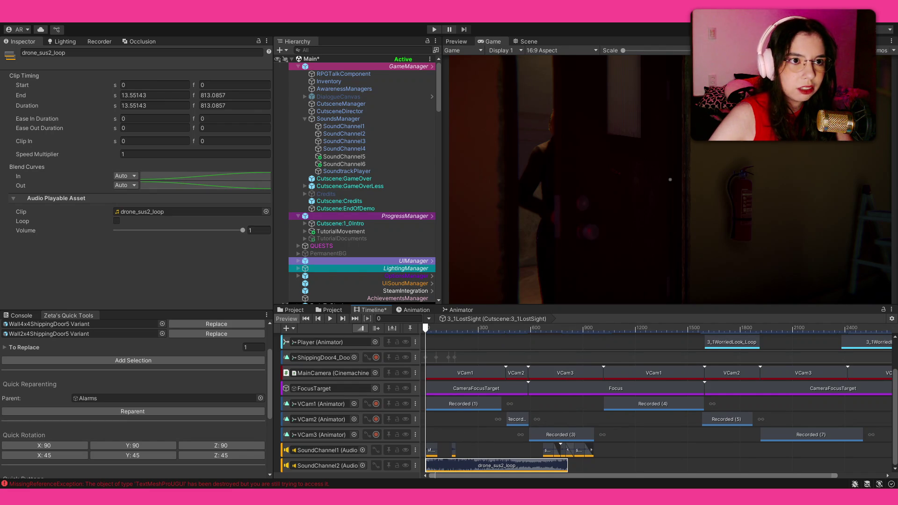
Extend the drone_sus2_loop clip to 1231 frames, enable Loop, and set a 0.75 s ease-in.
click(327, 318)
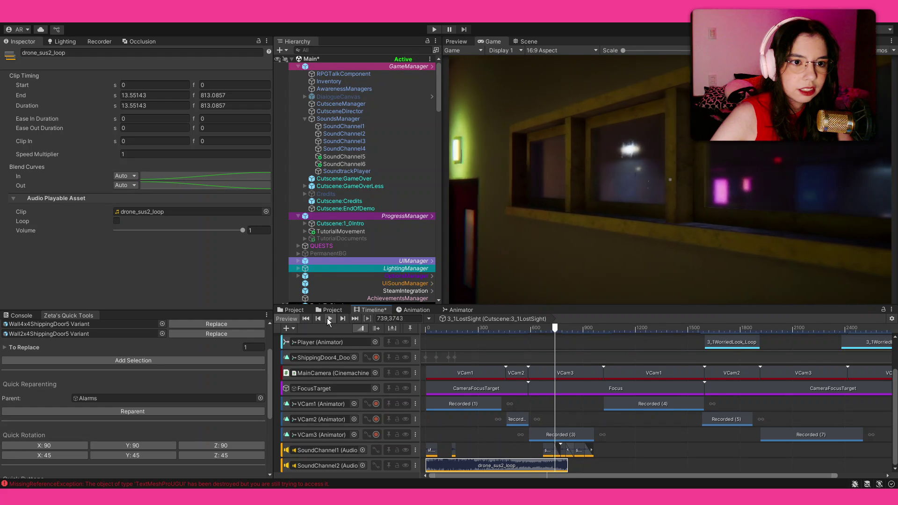
click(329, 318)
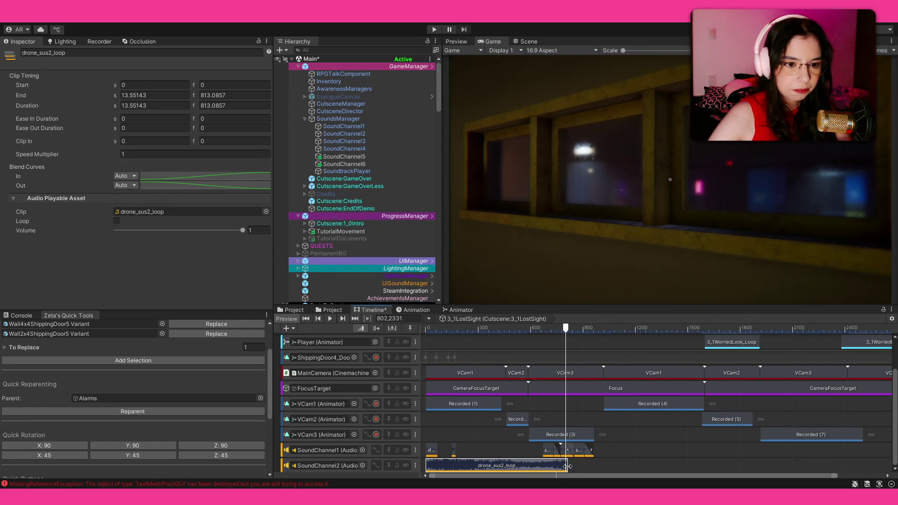
drag(567, 466, 641, 466)
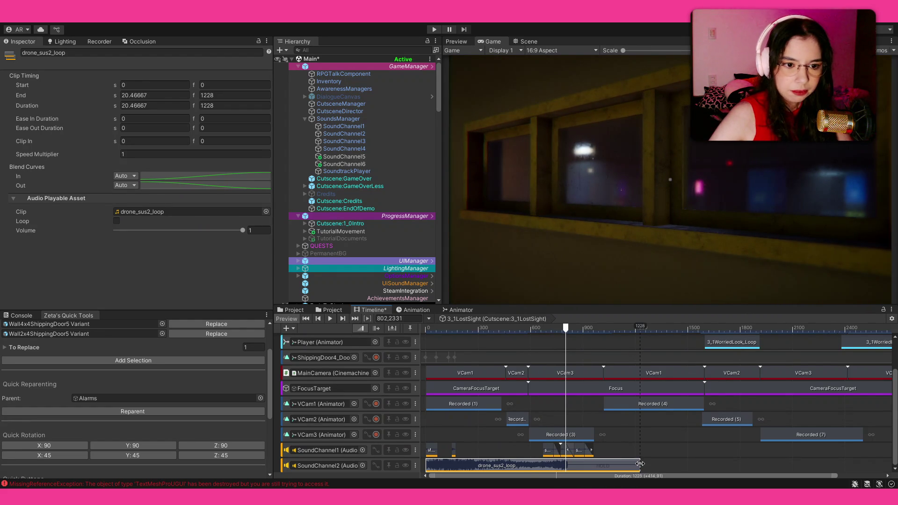
click(116, 222)
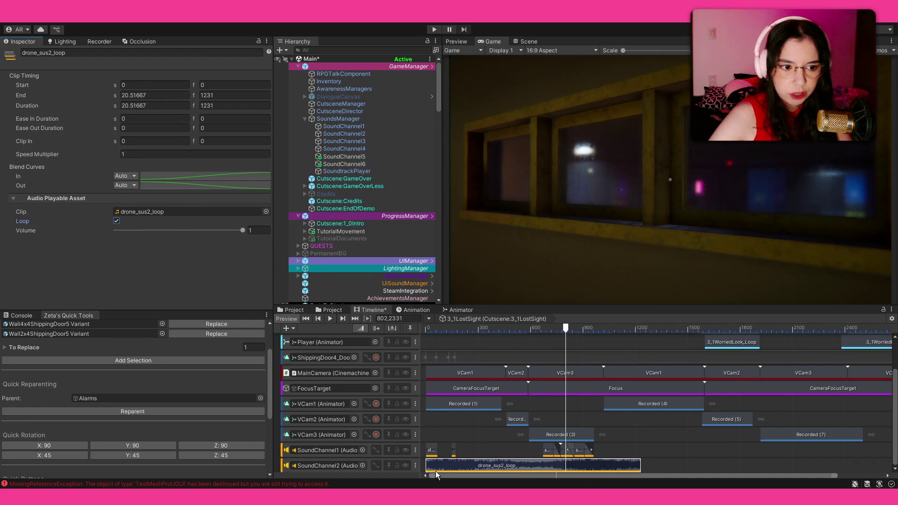
drag(116, 118, 131, 118)
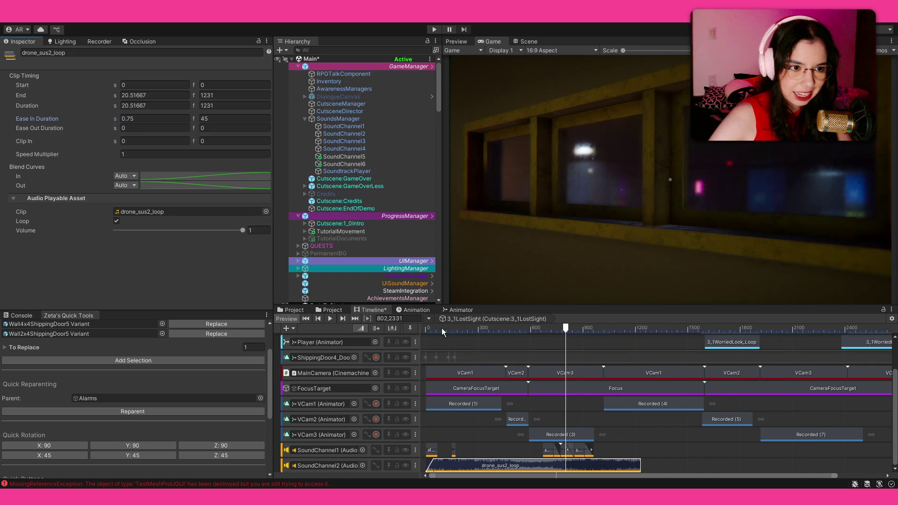
Replay the cutscene from the start and give the drone clip a 3.92 s ease-out.
drag(441, 327, 392, 327)
key(space)
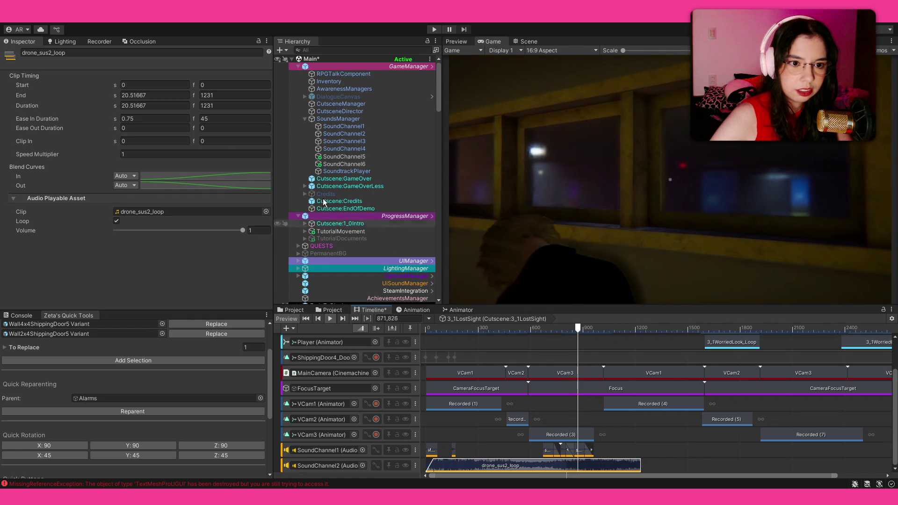
drag(115, 128, 182, 145)
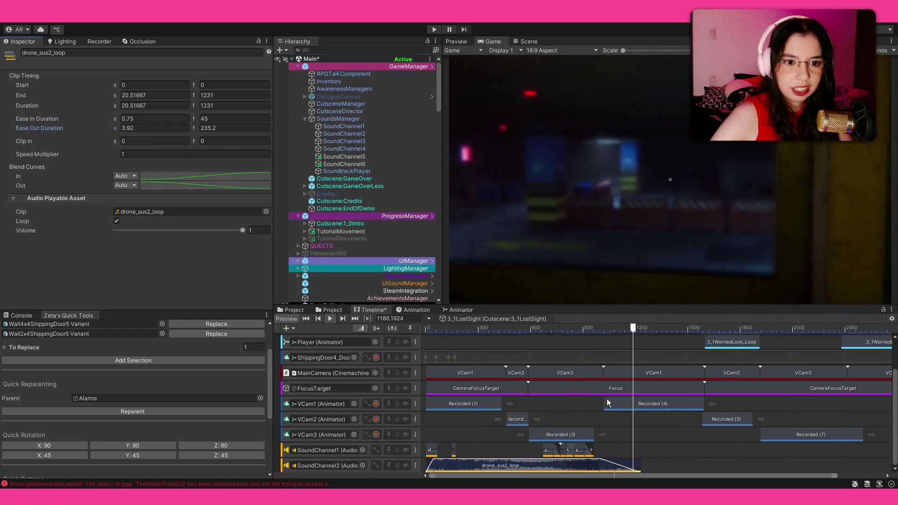
click(659, 450)
Lengthen the drone clip to 1533 frames and set its ease-out to 7.84 s.
click(661, 327)
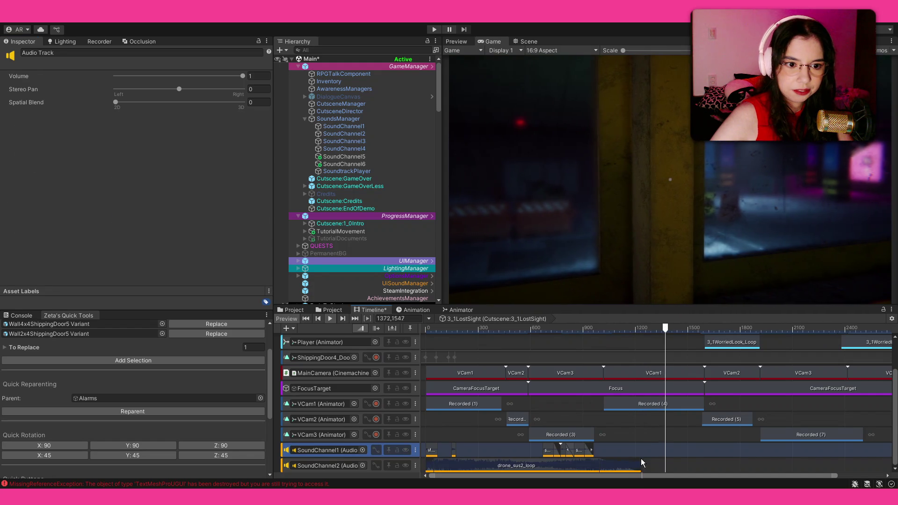
drag(641, 465, 693, 463)
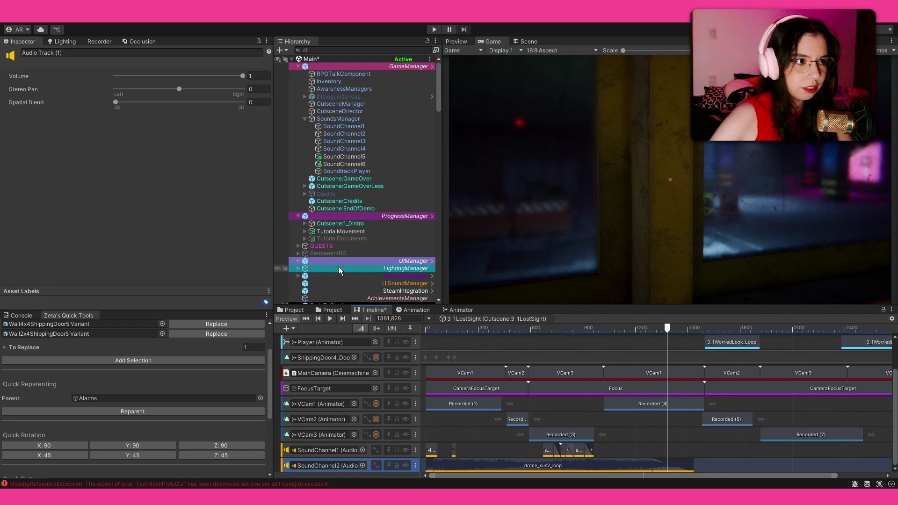
click(653, 463)
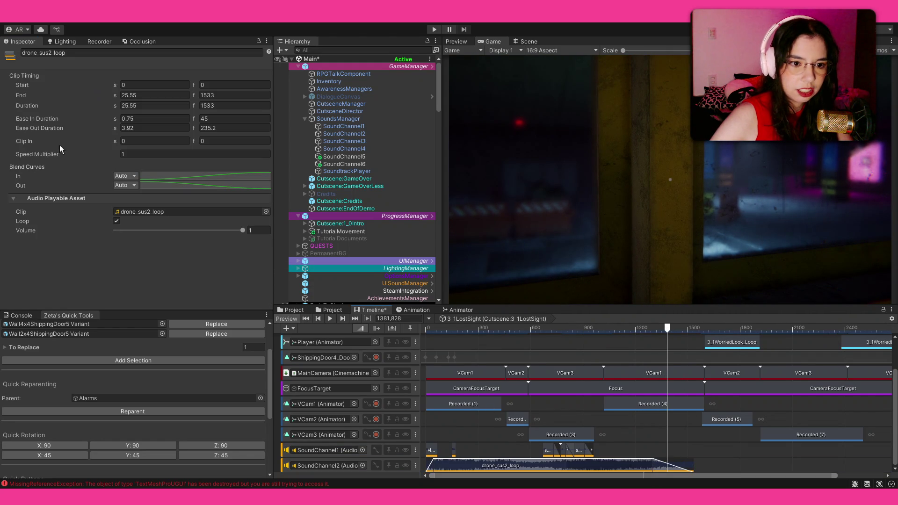
click(116, 125)
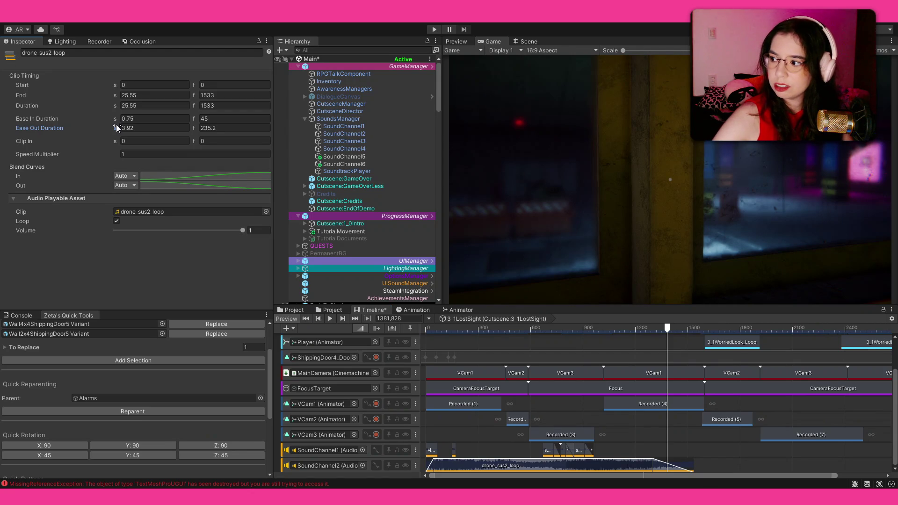
drag(117, 125, 128, 124)
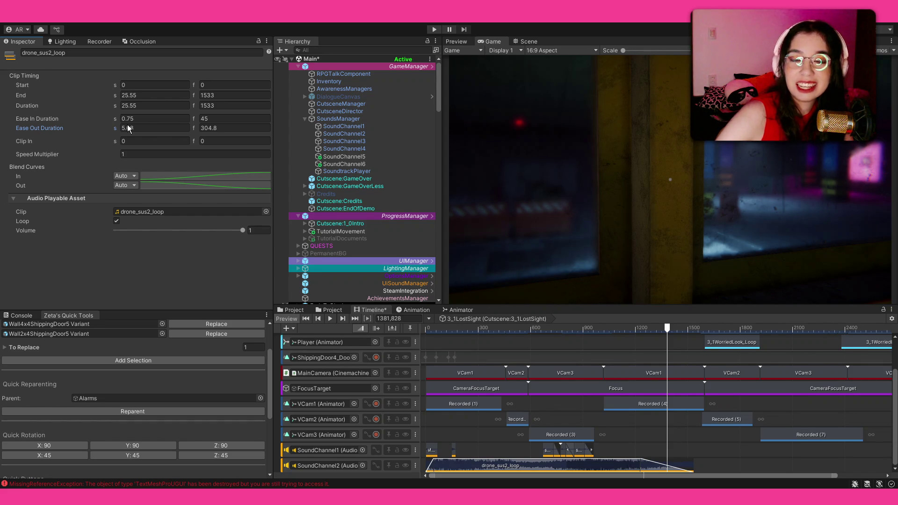
drag(127, 124, 146, 128)
mouse_move(467, 327)
mouse_down()
mouse_move(378, 327)
mouse_move(483, 344)
mouse_move(465, 329)
mouse_up()
Preview the fade from around frame 650 and lower the drone clip's volume to 0.739.
key(space)
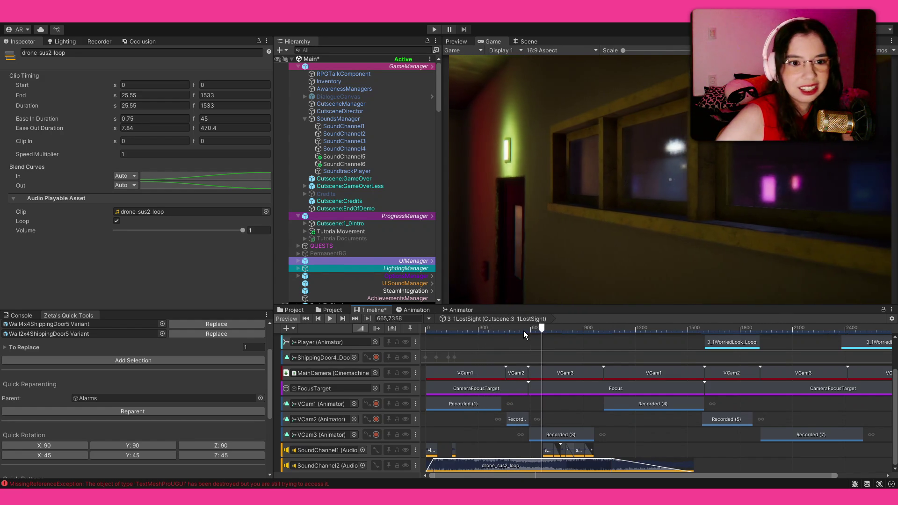
click(527, 327)
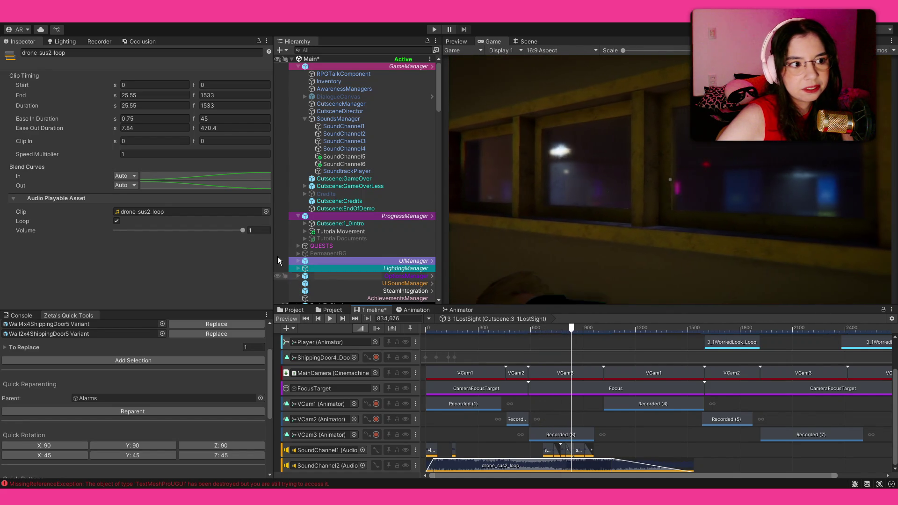
drag(242, 230, 209, 230)
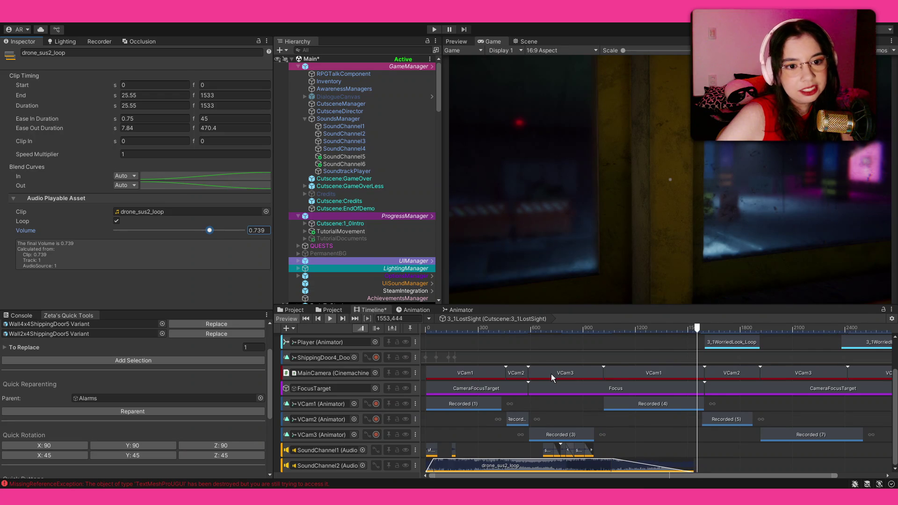
mouse_move(651, 364)
mouse_down()
mouse_move(621, 390)
mouse_move(606, 368)
mouse_move(584, 408)
mouse_up()
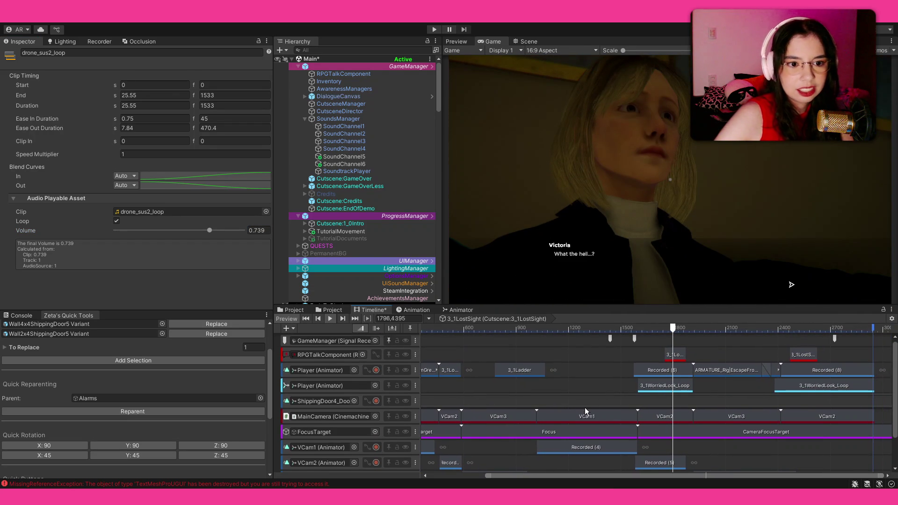
Move the FadeToBlack0-8s signal earlier to frame 1374 (22.9 s) and preview the fade.
click(610, 337)
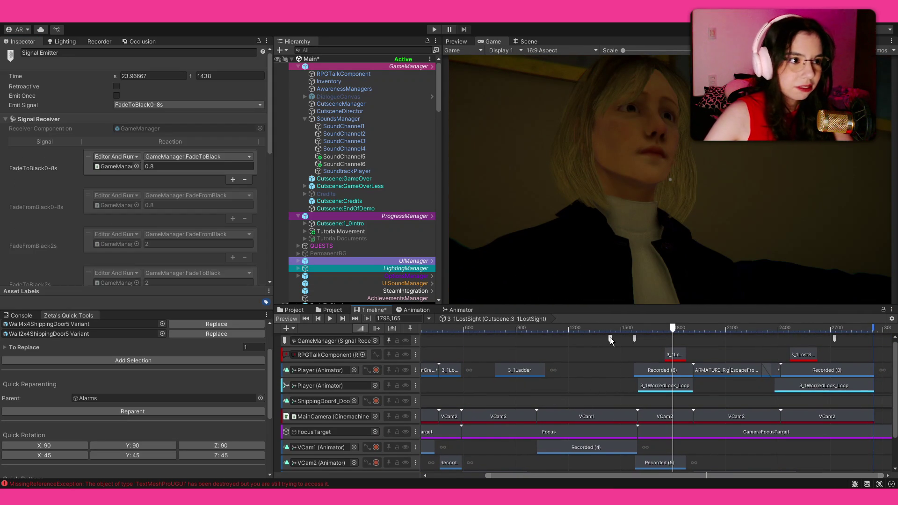
click(634, 338)
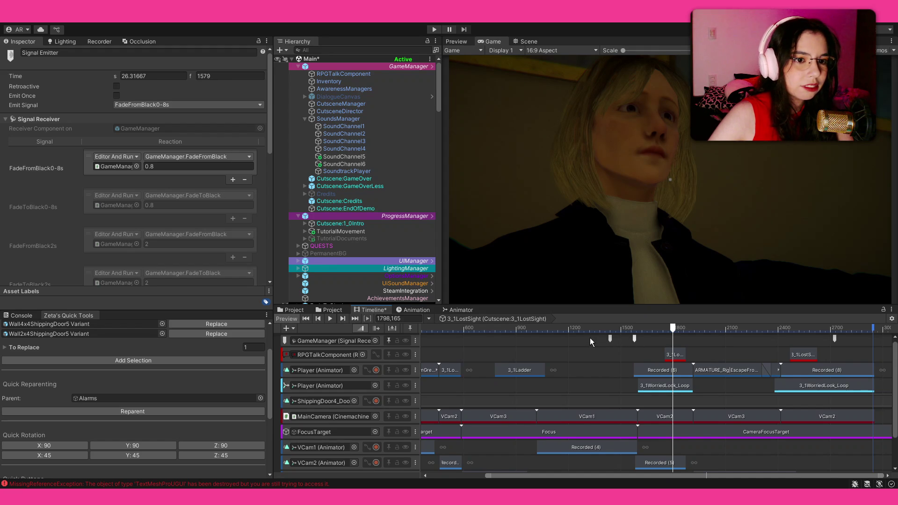
click(609, 338)
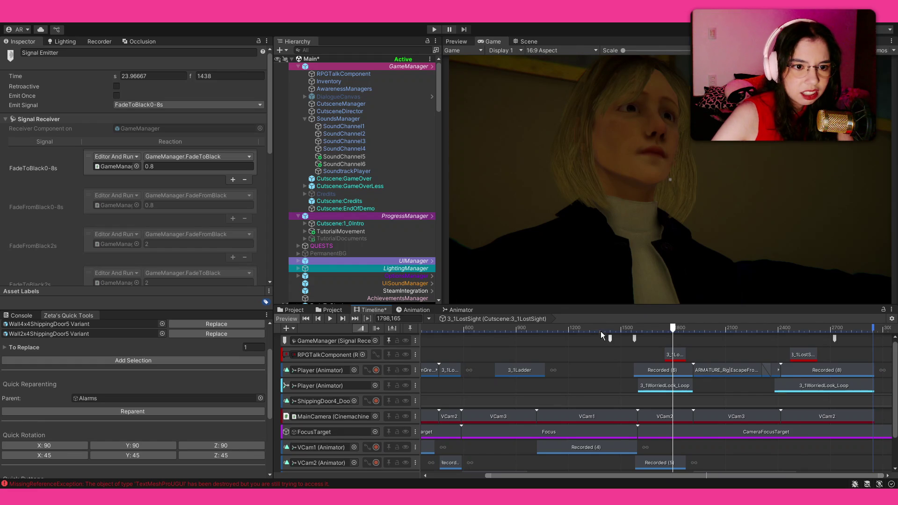
mouse_move(610, 337)
mouse_down()
mouse_move(589, 341)
mouse_move(600, 339)
mouse_up()
click(562, 327)
key(space)
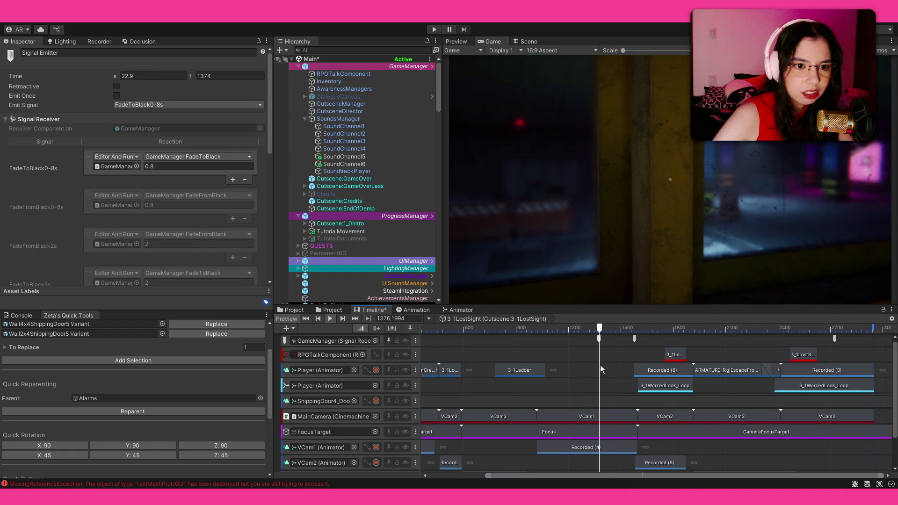